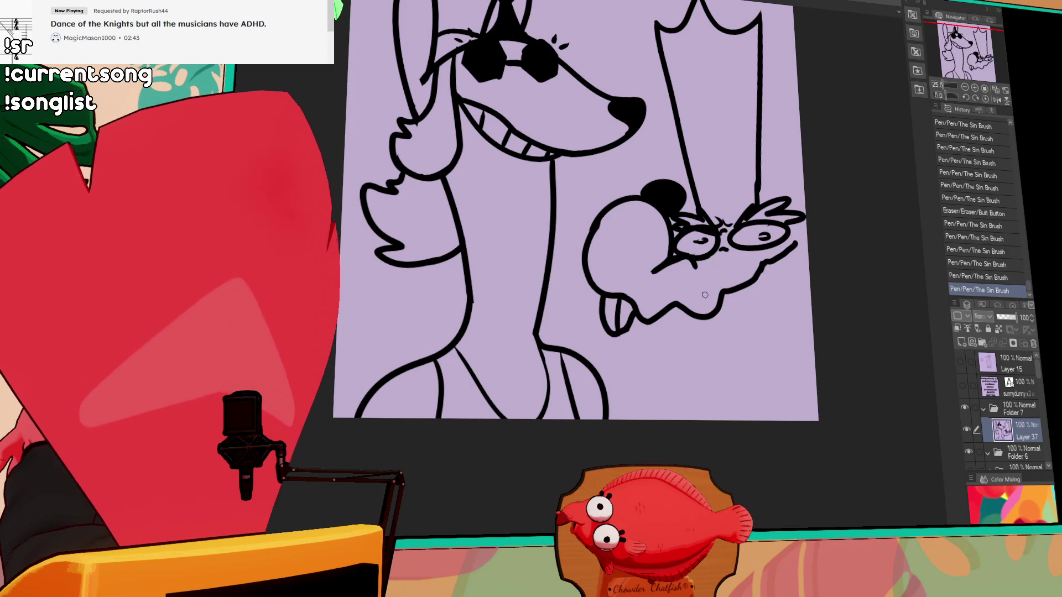
Touch up the head outline and ink the jaw and tongue lines, undoing strokes that overshoot
left_click(595, 237)
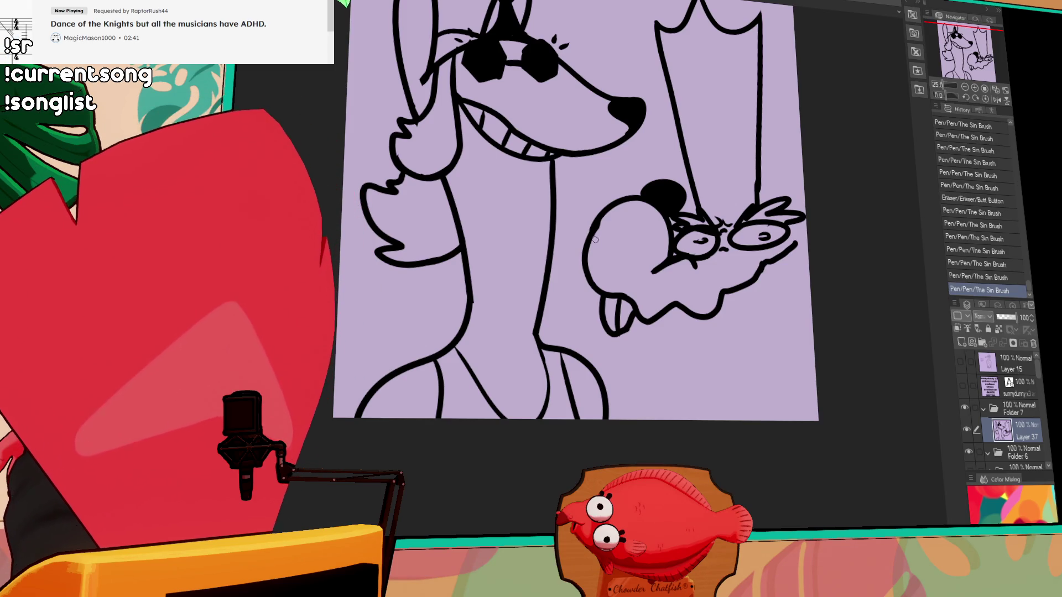
left_click_drag(607, 219, 617, 203)
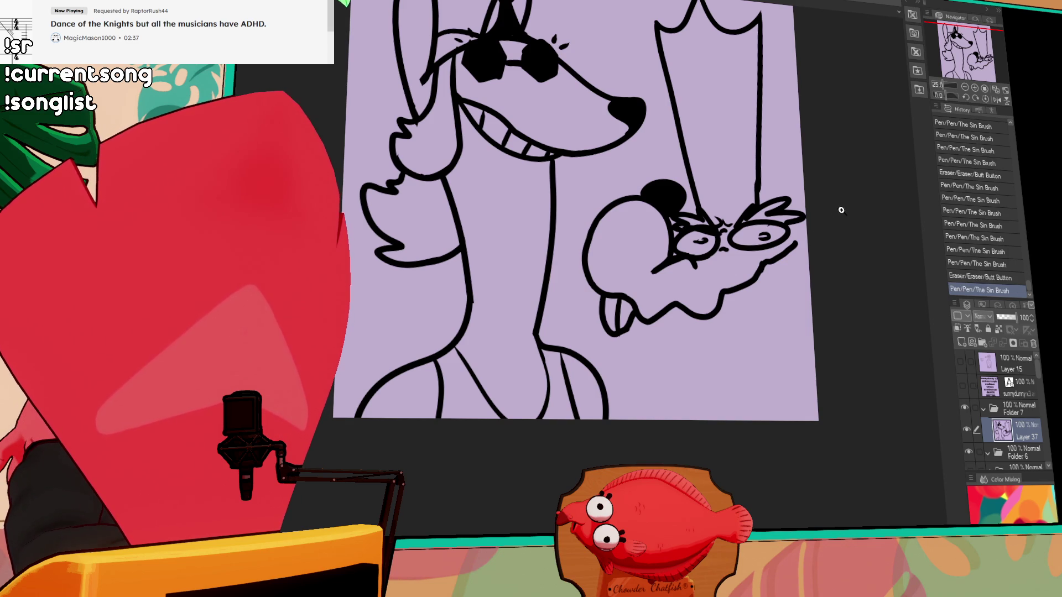
mouse_move(625, 332)
left_mouse_down()
mouse_move(696, 350)
mouse_move(776, 315)
mouse_move(804, 288)
mouse_move(766, 312)
left_mouse_up()
key("ctrl+z")
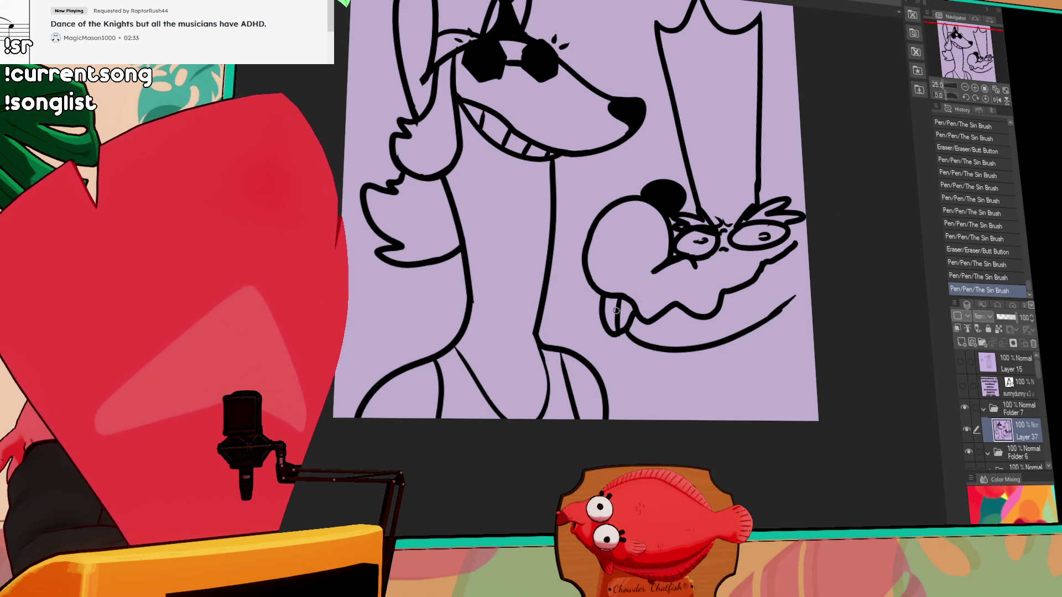
left_click_drag(581, 295, 541, 343)
key("ctrl+z")
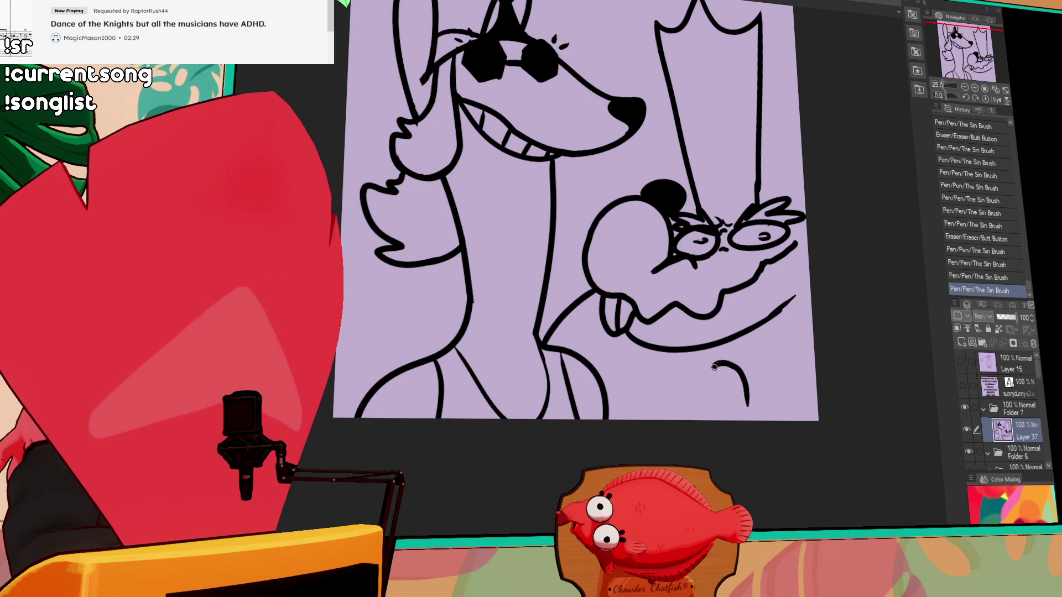
Ink and refine the outlines of the clasped hands below the lower character's jaw
left_click_drag(715, 368, 730, 408)
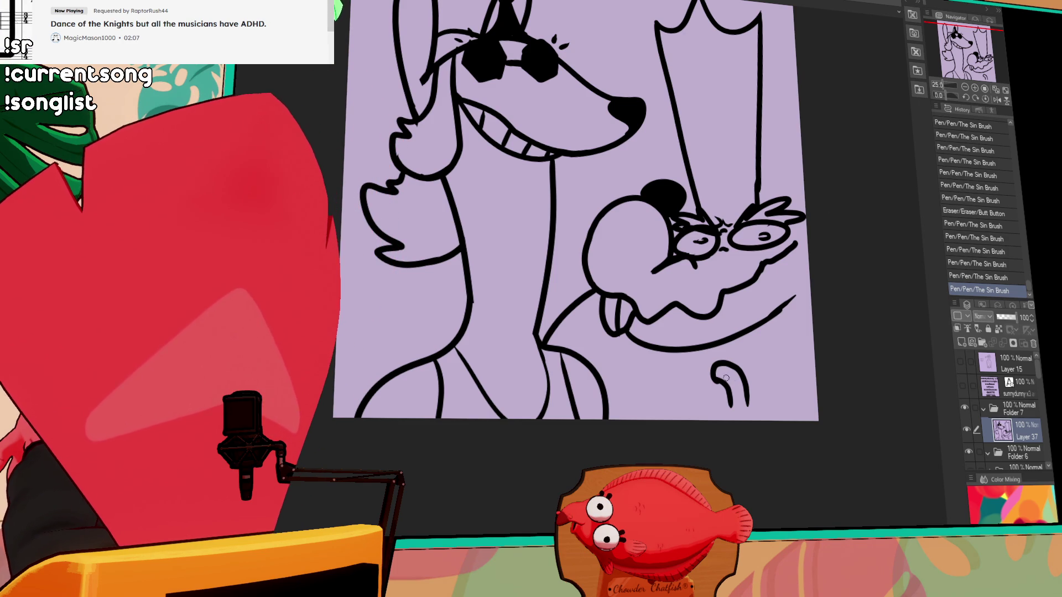
left_click_drag(712, 369, 675, 434)
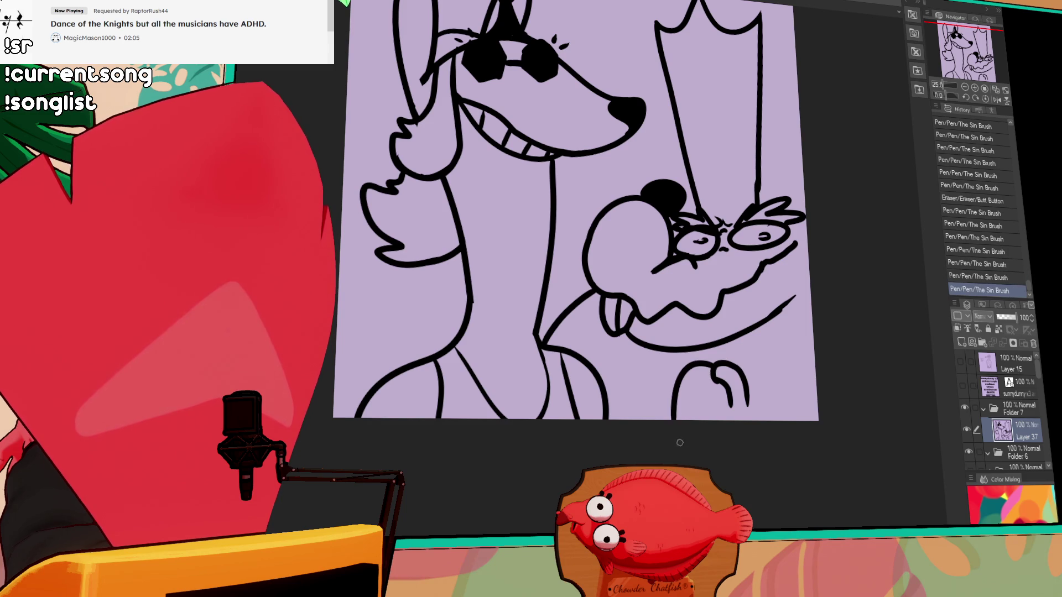
mouse_move(708, 387)
left_mouse_down()
mouse_move(674, 425)
mouse_move(699, 409)
left_mouse_up()
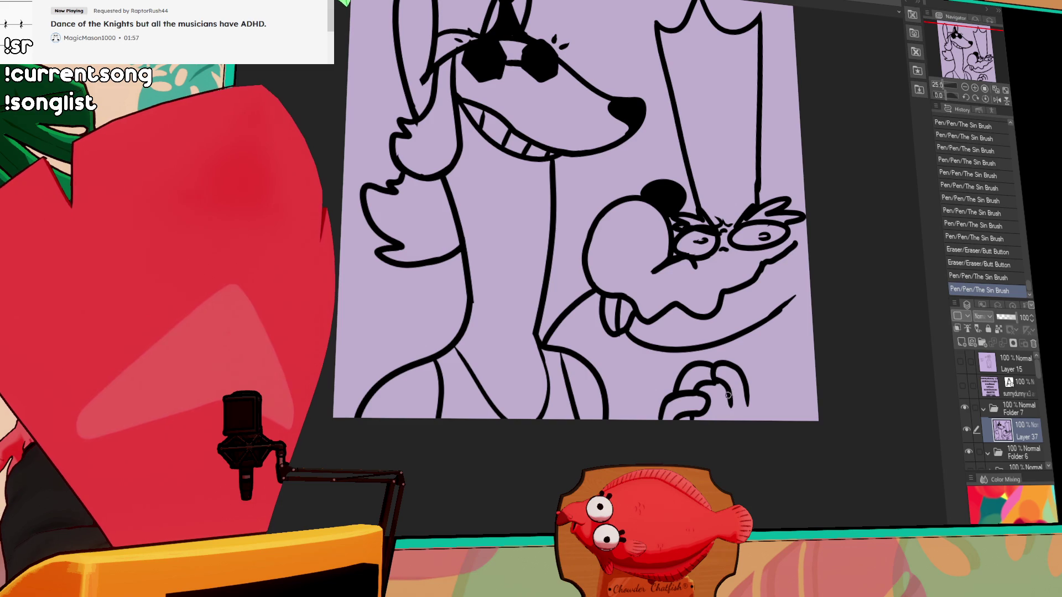
mouse_move(756, 414)
left_mouse_down()
mouse_move(734, 411)
mouse_move(755, 423)
mouse_move(742, 382)
mouse_move(766, 384)
mouse_move(768, 412)
left_mouse_up()
key("ctrl+z")
key("ctrl+y")
mouse_move(766, 337)
left_mouse_down()
mouse_move(811, 351)
mouse_move(724, 273)
mouse_move(723, 316)
mouse_move(662, 337)
mouse_move(720, 315)
mouse_move(648, 358)
left_mouse_up()
Draw lines from the jaw and tongue down to the hands, add a tick mark, and nudge the line art
left_click_drag(581, 349, 625, 380)
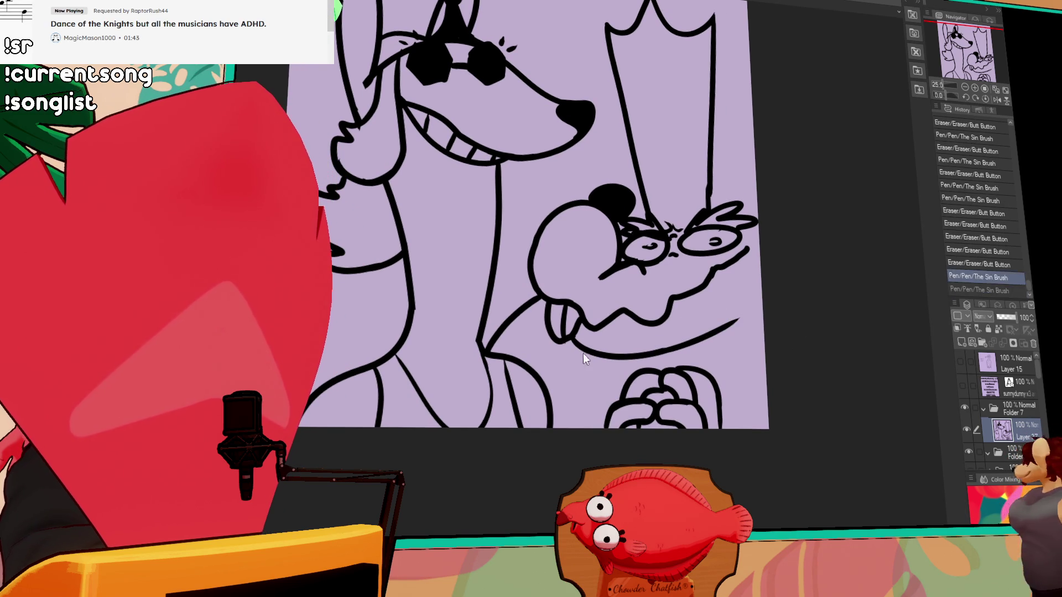
left_click_drag(547, 356, 587, 399)
left_click_drag(759, 324, 757, 328)
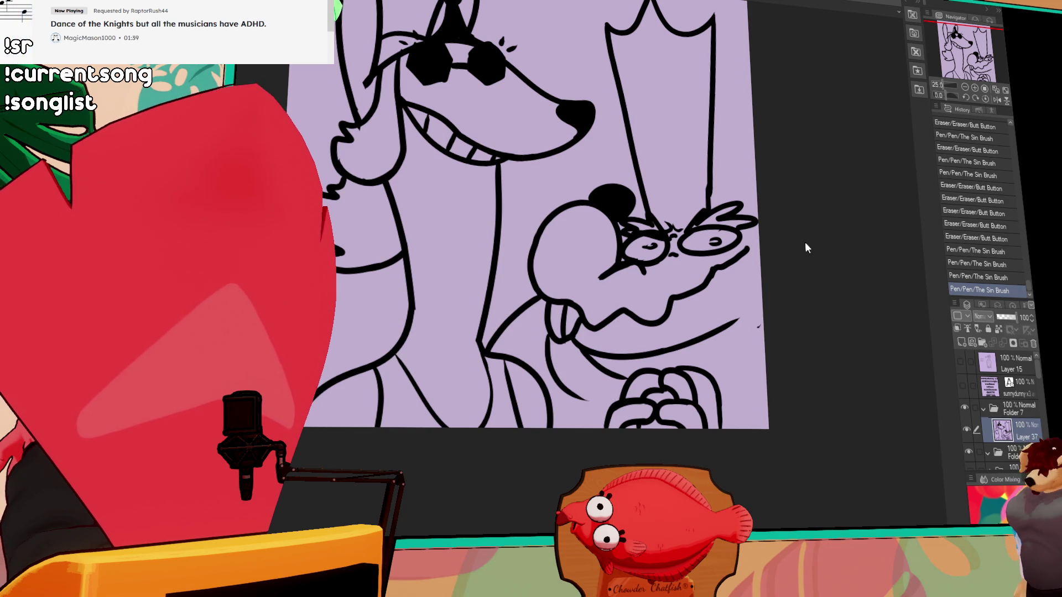
left_click_drag(806, 286, 781, 261)
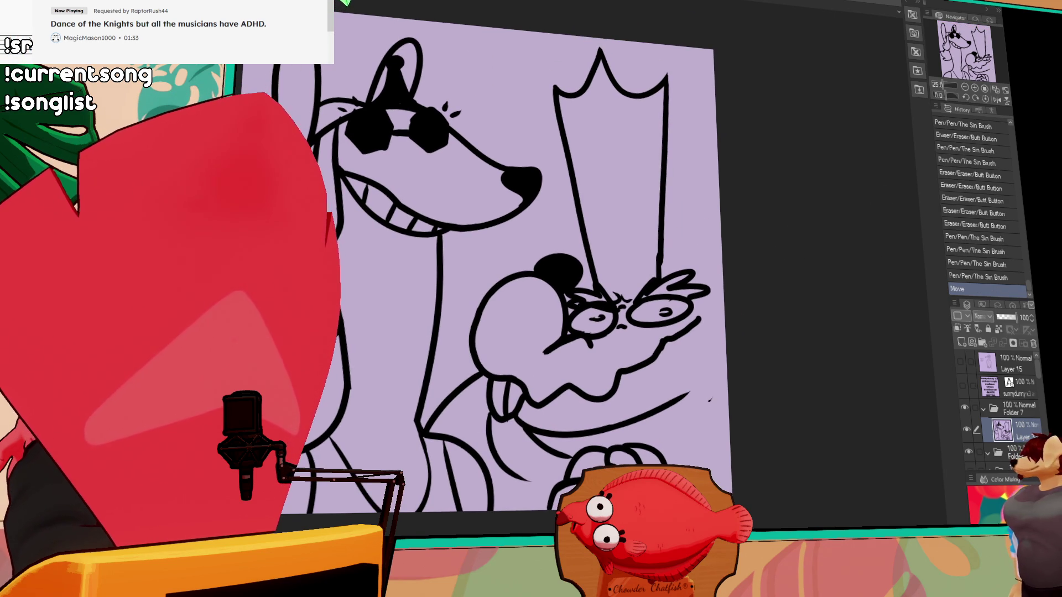
Ink a small circle on the hat, erase stray ink near the right eye, and redraw its curves
mouse_move(607, 213)
left_mouse_down()
mouse_move(646, 212)
mouse_move(582, 220)
mouse_move(588, 211)
left_mouse_up()
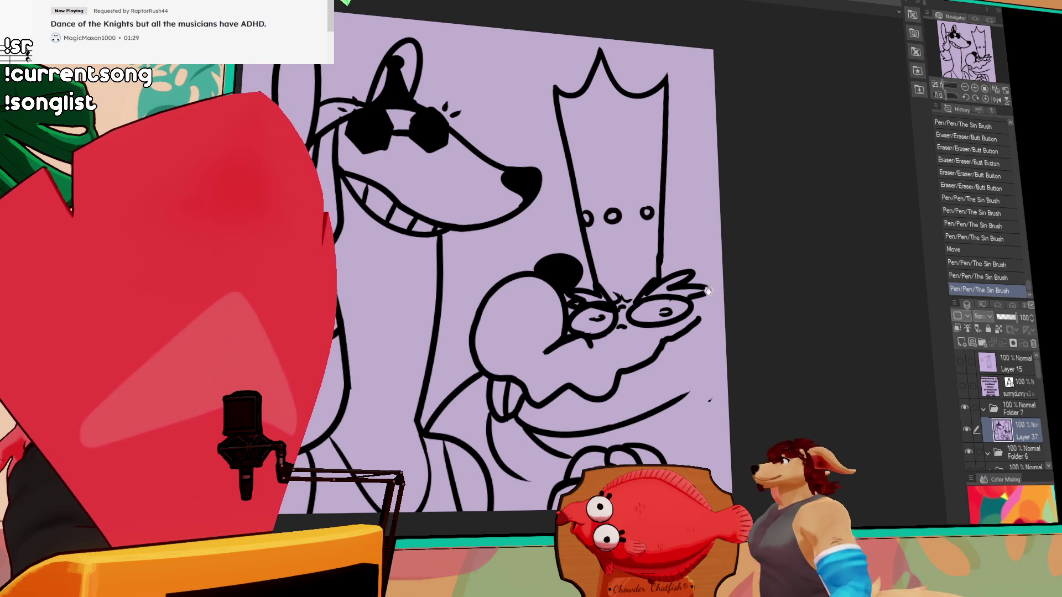
key("e")
left_click_drag(707, 373, 700, 368)
left_click_drag(701, 360, 692, 357)
left_click_drag(681, 365, 666, 348)
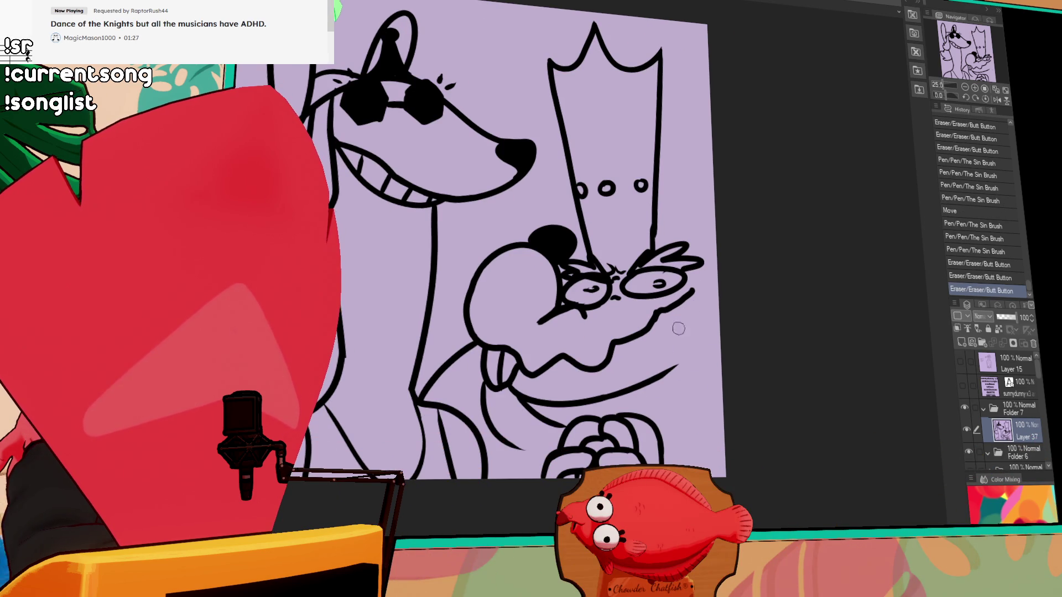
mouse_move(658, 306)
left_mouse_down()
mouse_move(644, 326)
mouse_move(700, 283)
mouse_move(704, 316)
left_mouse_up()
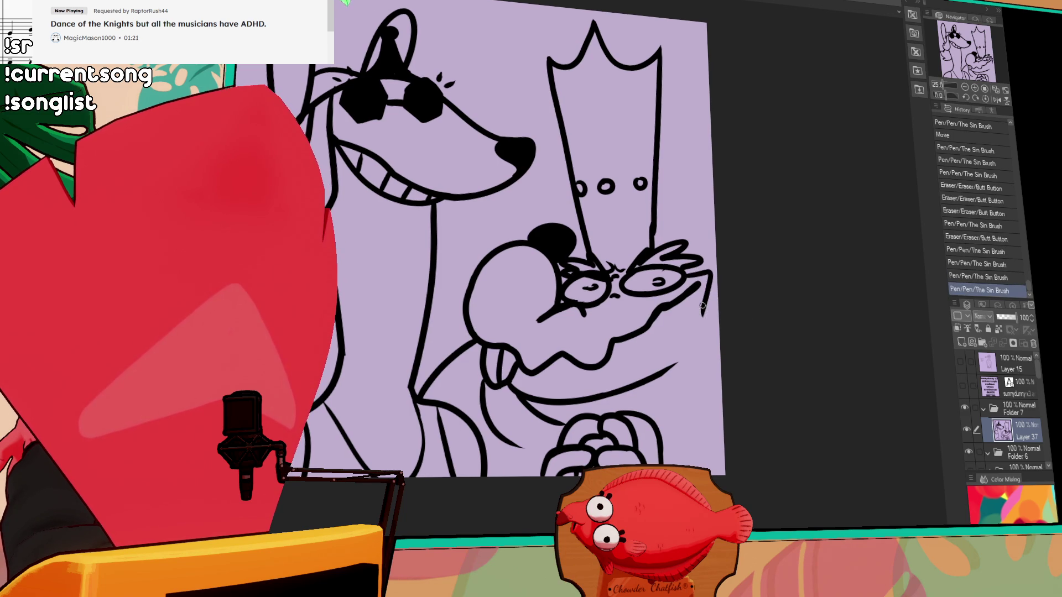
key("ctrl+z")
left_click_drag(709, 271, 691, 349)
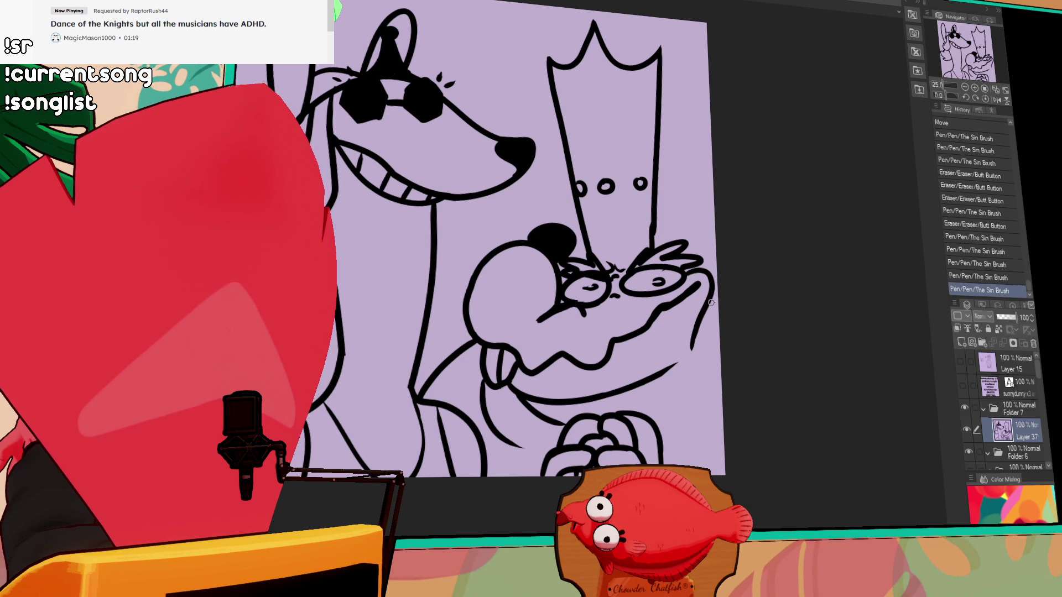
left_click_drag(710, 283, 716, 271)
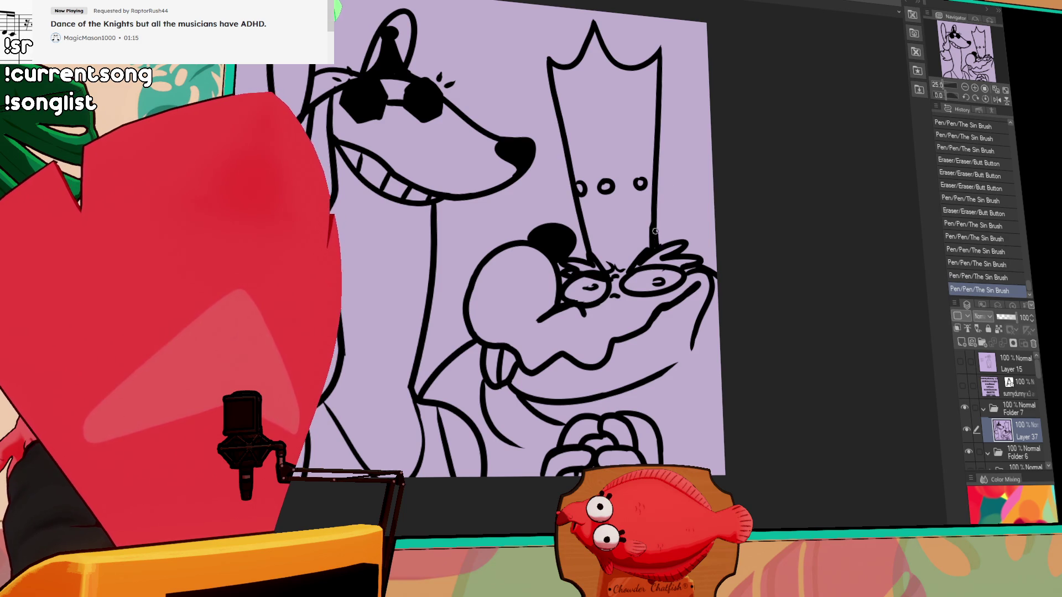
Draw an ear shape beside the tall hat
mouse_move(659, 138)
left_mouse_down()
mouse_move(712, 238)
mouse_move(692, 236)
left_mouse_up()
key("ctrl+z")
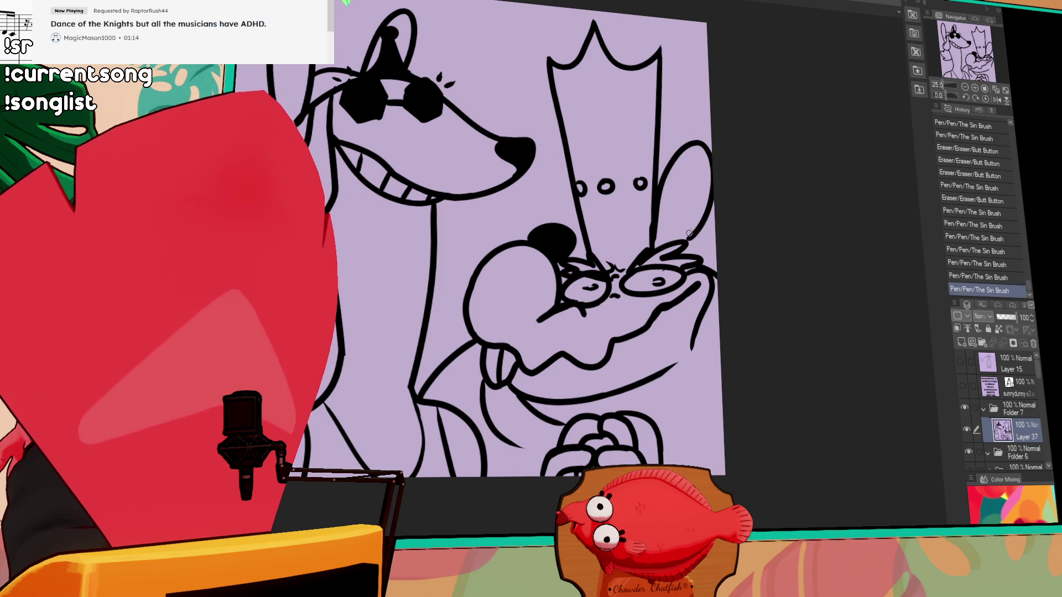
mouse_move(553, 163)
left_mouse_down()
mouse_move(579, 213)
mouse_move(568, 240)
left_mouse_up()
mouse_move(789, 220)
left_mouse_down()
mouse_move(765, 247)
mouse_move(704, 254)
mouse_move(725, 254)
left_mouse_up()
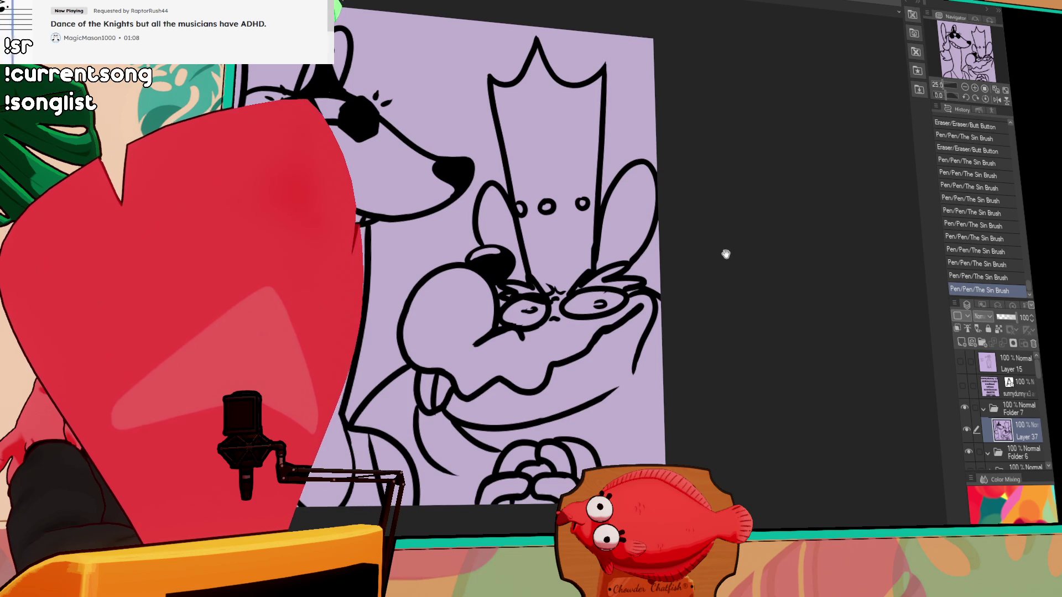
mouse_move(720, 218)
left_mouse_down()
mouse_move(756, 237)
mouse_move(775, 228)
mouse_move(679, 267)
left_mouse_up()
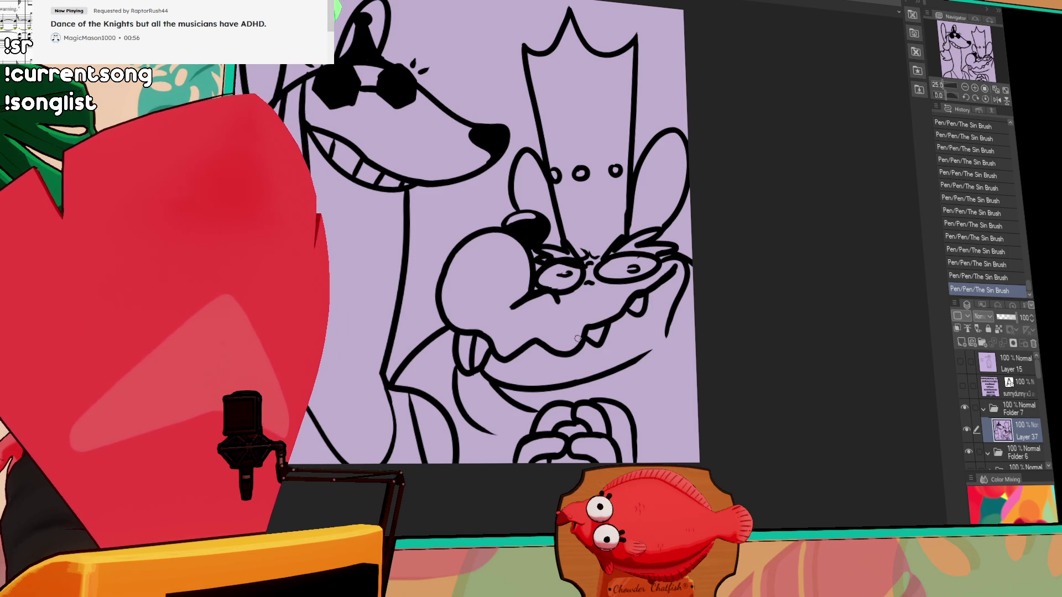
left_click_drag(804, 261, 807, 248)
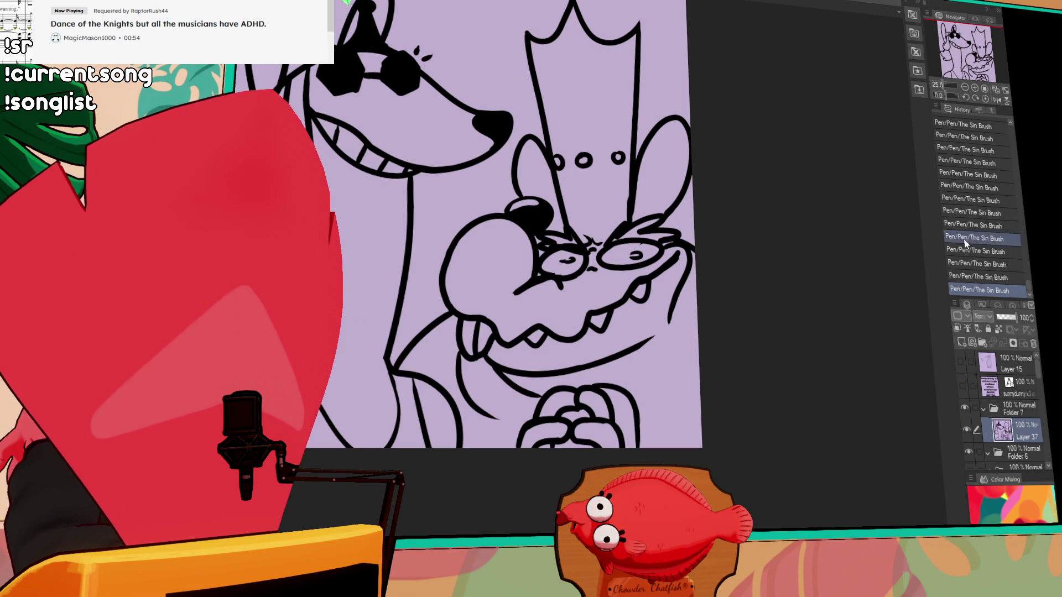
Set Layer 37 as the reference layer and add a new raster layer beneath it
left_click(967, 329)
left_click(971, 344)
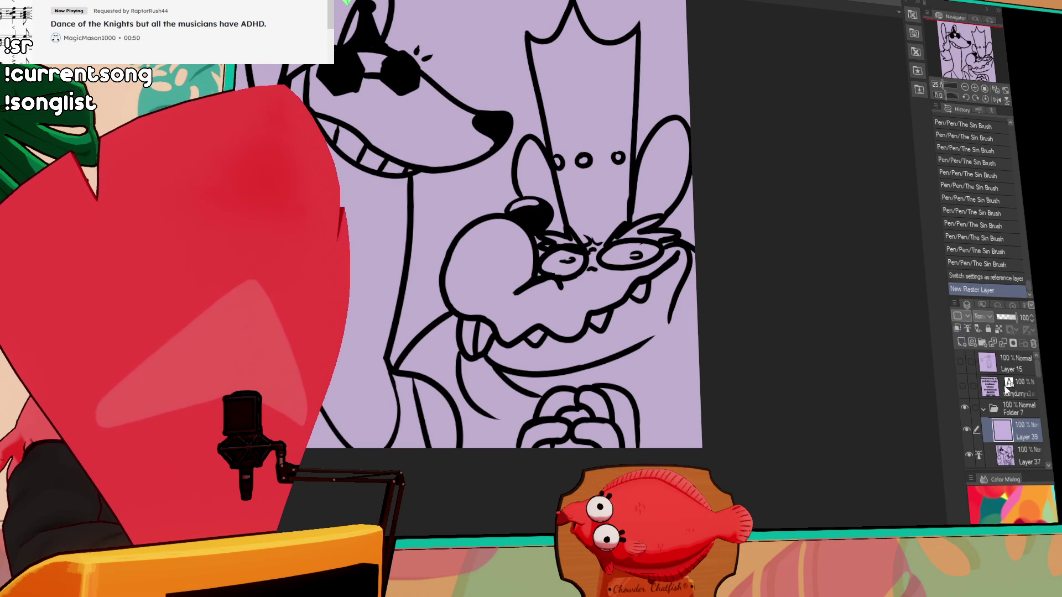
left_click_drag(1035, 443, 1014, 469)
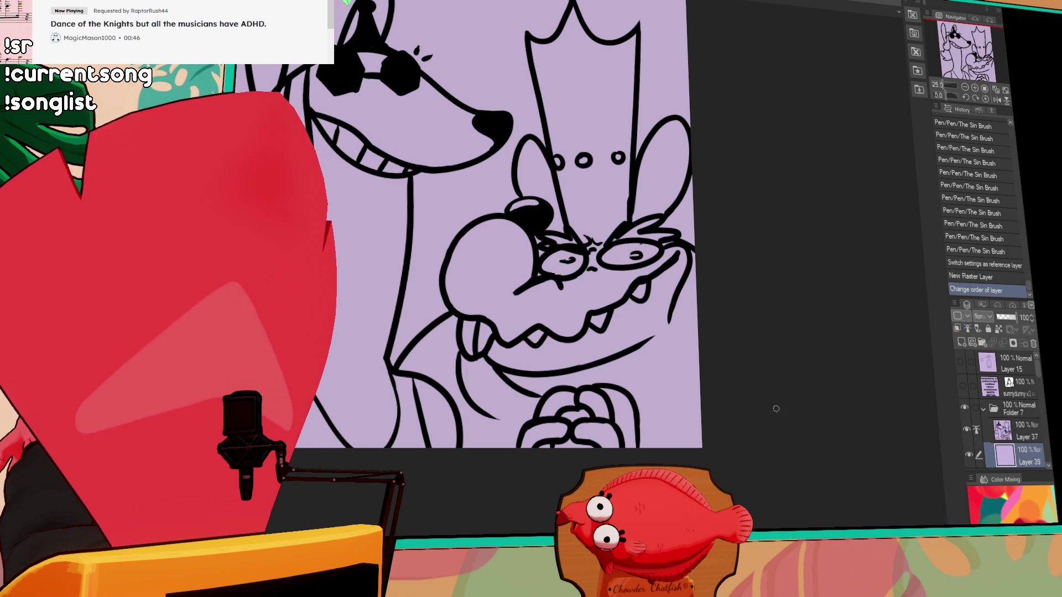
left_click(1020, 437)
Lasso-fill the lower character's upper area with flat grey on the new colour layer
mouse_move(717, 178)
left_mouse_down()
mouse_move(705, 221)
mouse_move(718, 225)
mouse_move(719, 245)
left_mouse_up()
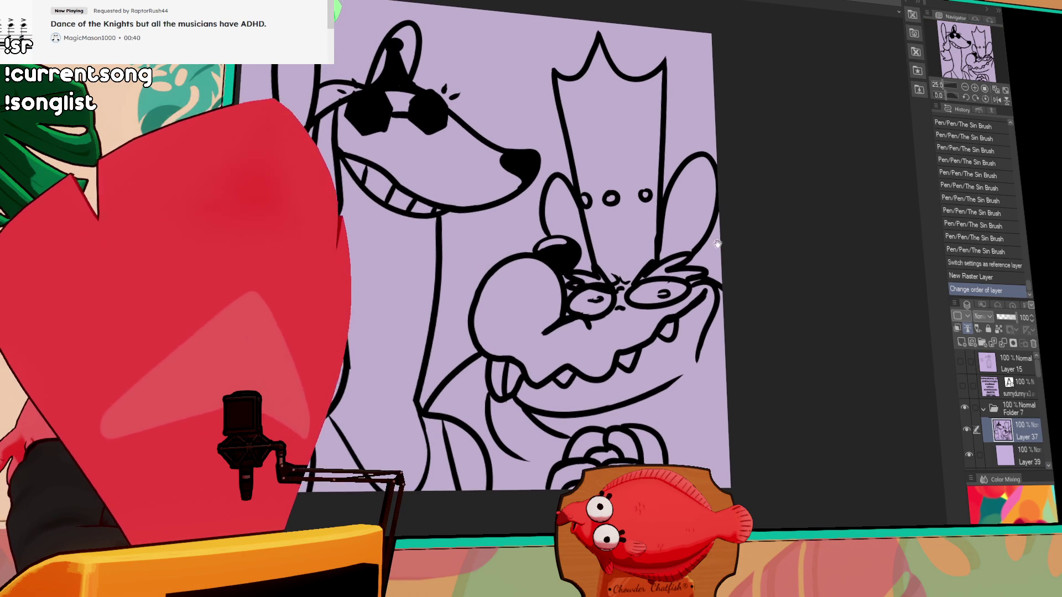
left_click_drag(774, 195, 765, 257)
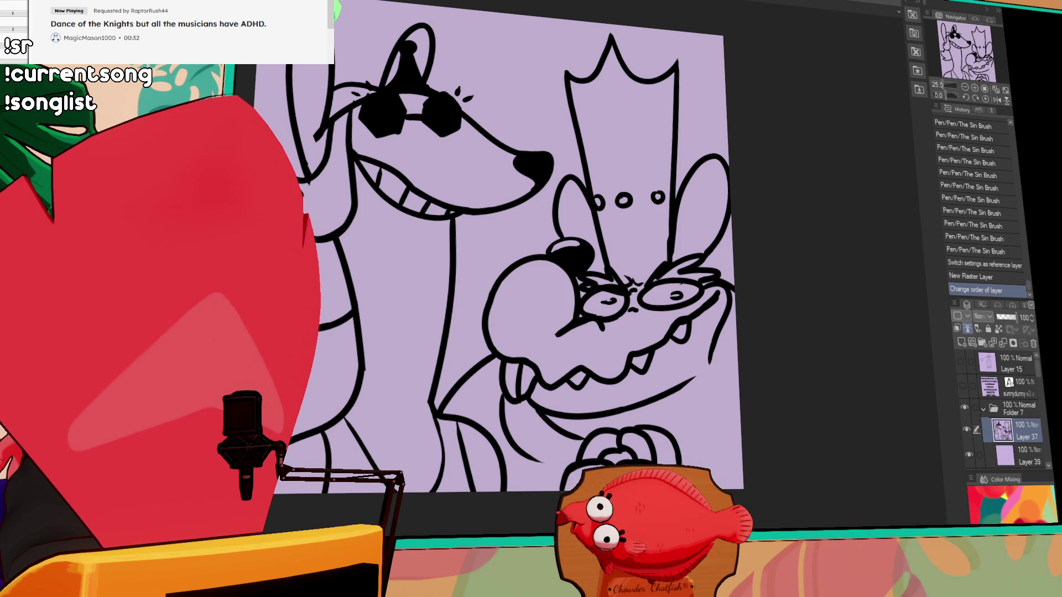
left_click(1015, 455)
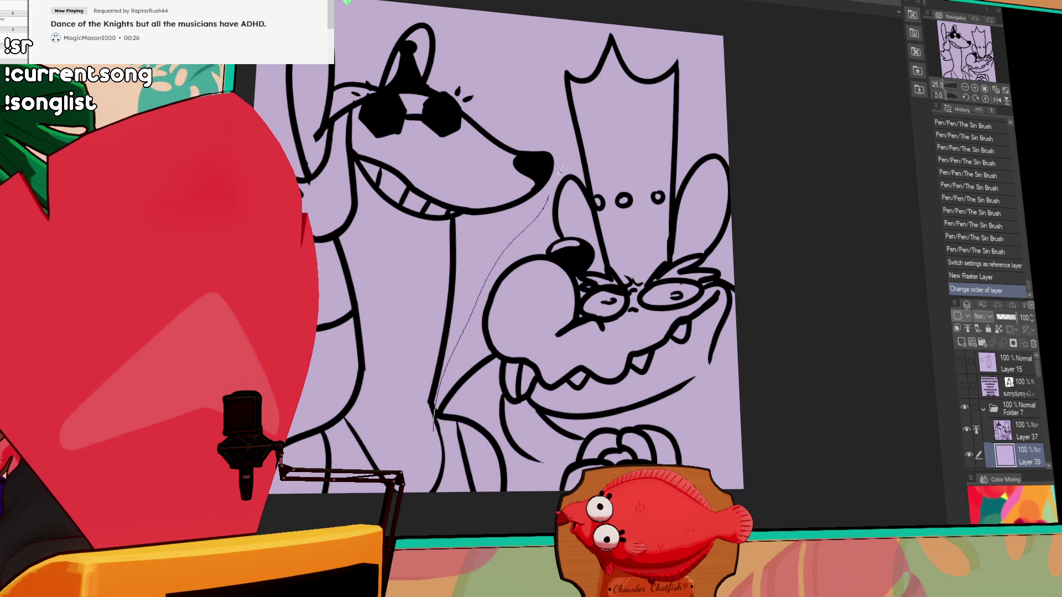
left_click_drag(691, 347, 845, 306)
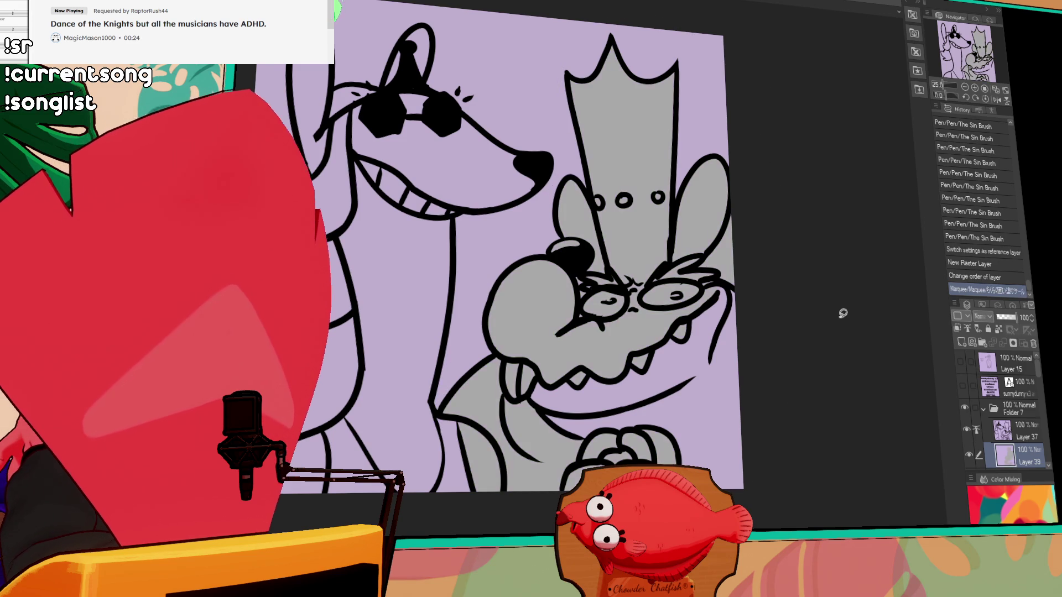
Lasso-fill the lower area grey, delete the spill outside the outlines, and fill the left brow gap
left_click_drag(520, 245, 808, 292)
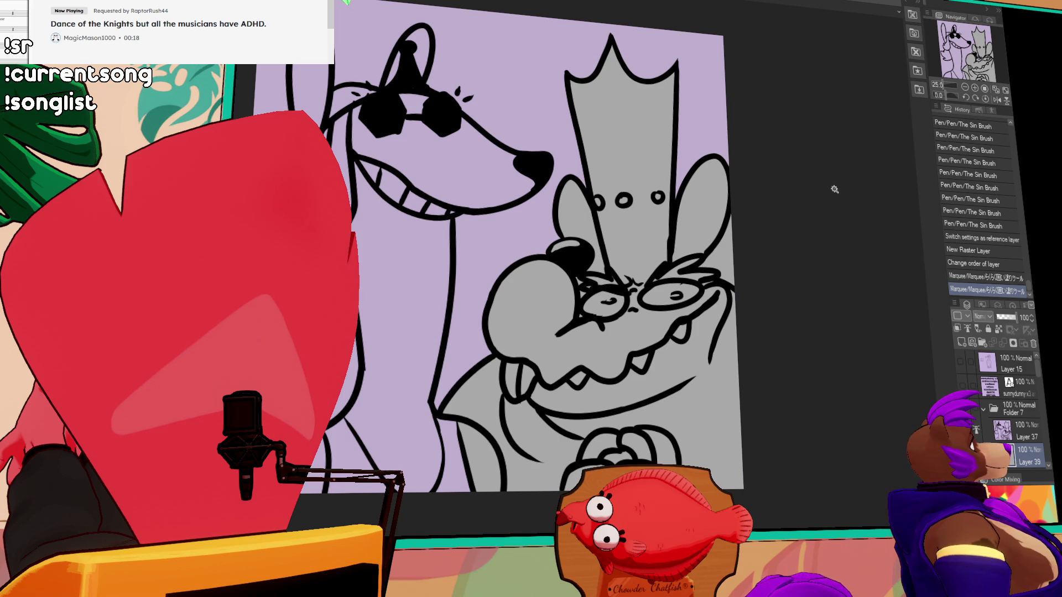
left_click(742, 253)
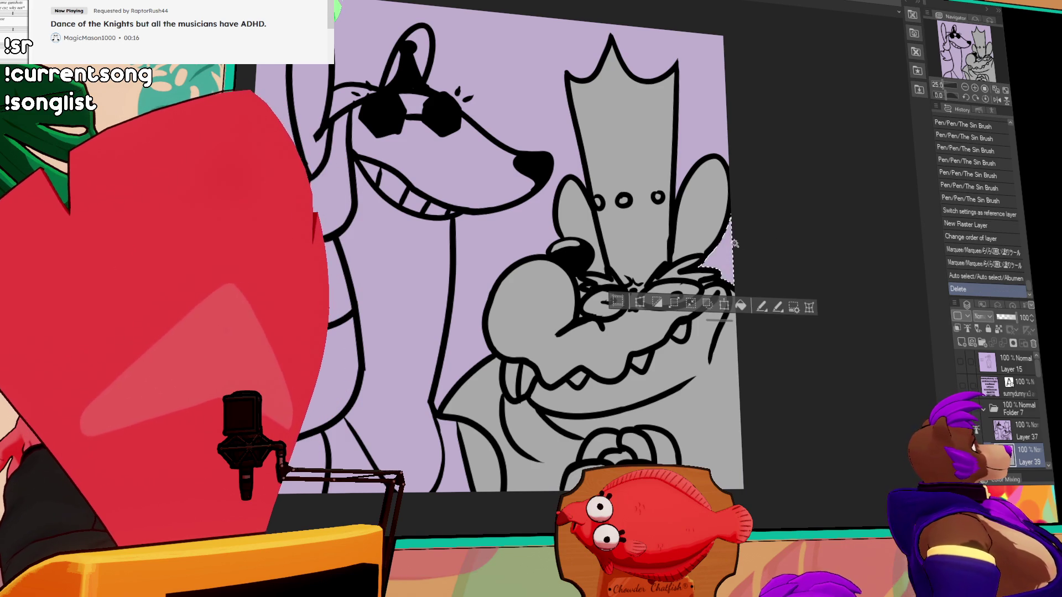
key("Delete")
key("ctrl+d")
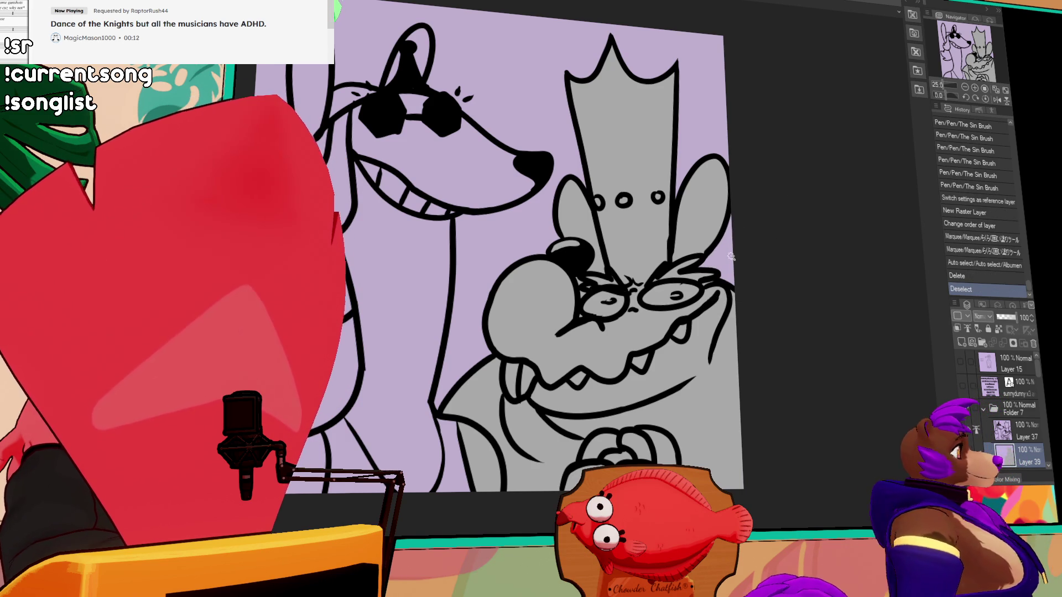
mouse_move(771, 278)
left_mouse_down()
mouse_move(785, 241)
mouse_move(791, 279)
left_mouse_up()
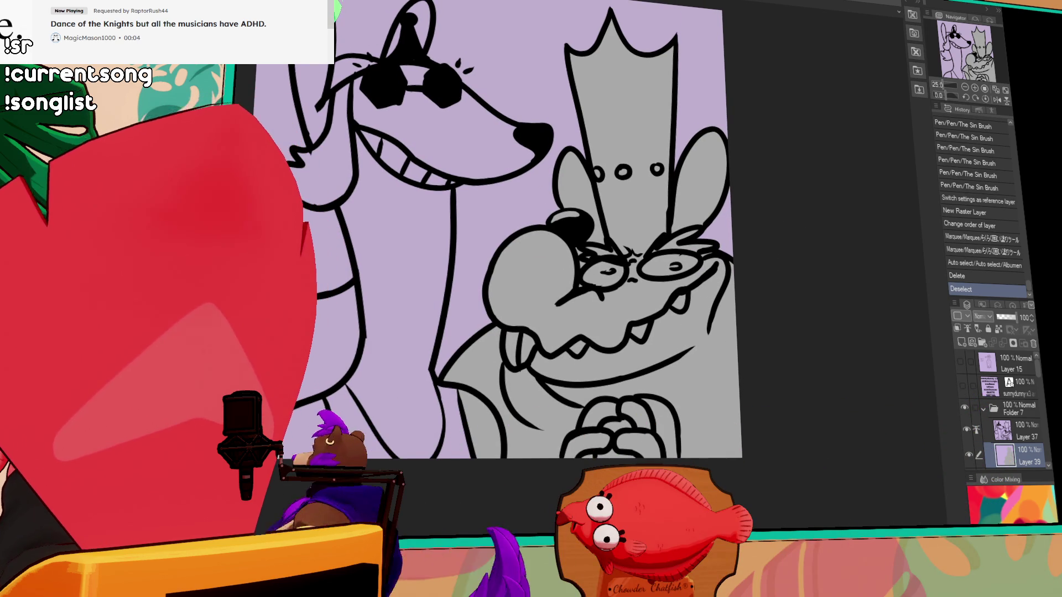
left_click(606, 246)
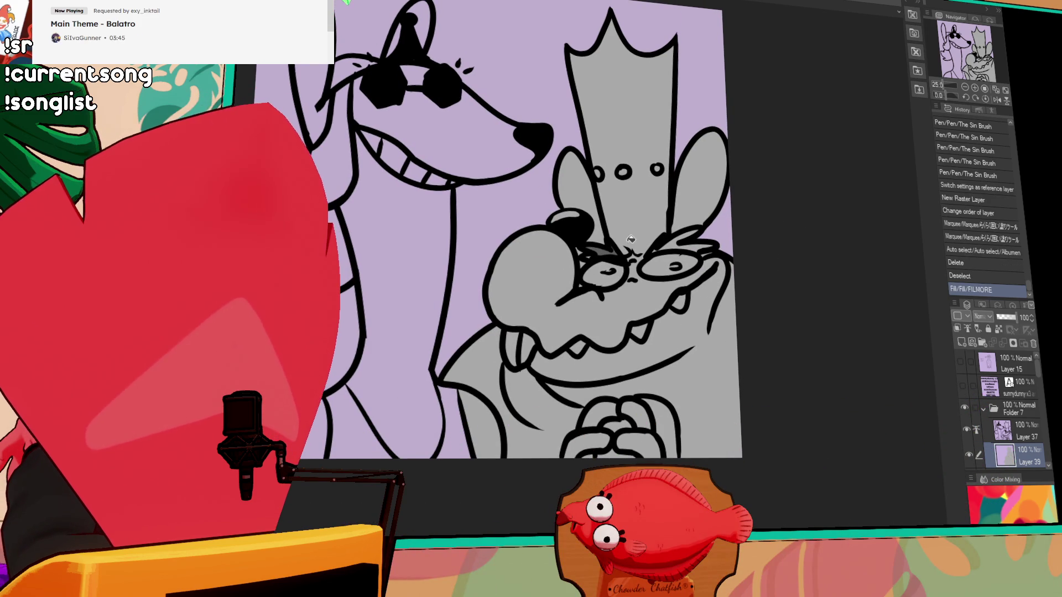
Fill the right brow gap dark, and fill both eyes, three teeth and the lower fangs white
left_click(679, 235)
left_click_drag(651, 255, 656, 248)
left_click_drag(658, 245, 662, 238)
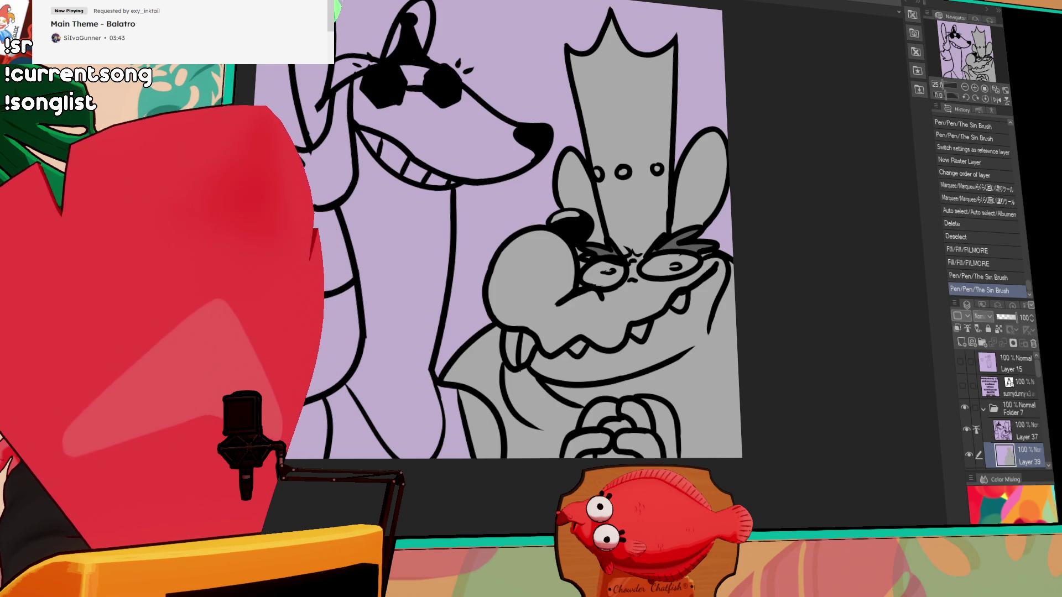
left_click(600, 274)
left_click(663, 267)
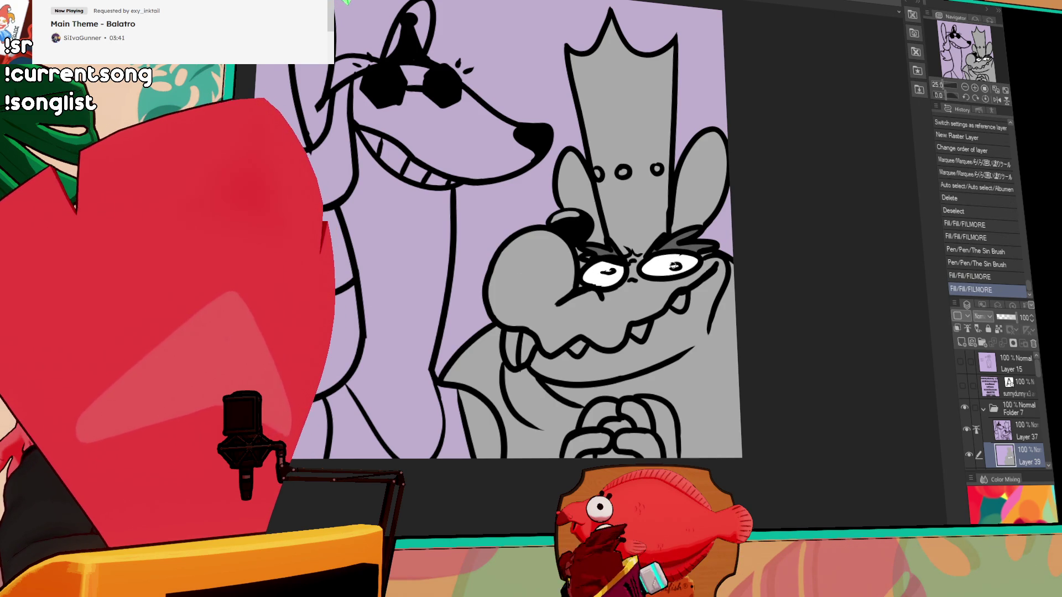
left_click_drag(680, 286, 682, 288)
left_click(681, 302)
left_click(640, 331)
left_click(578, 348)
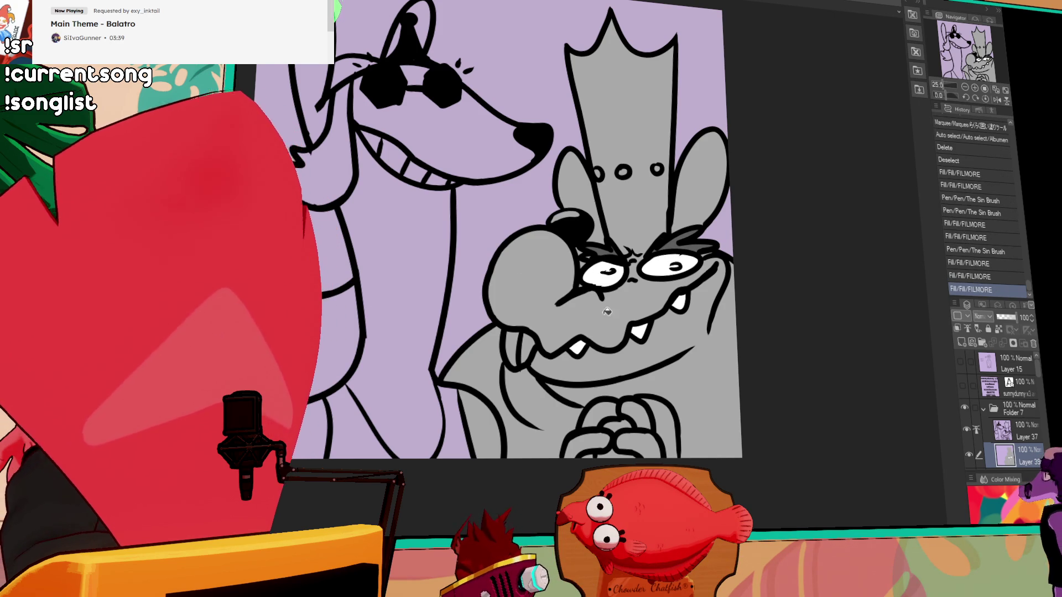
left_click(532, 354)
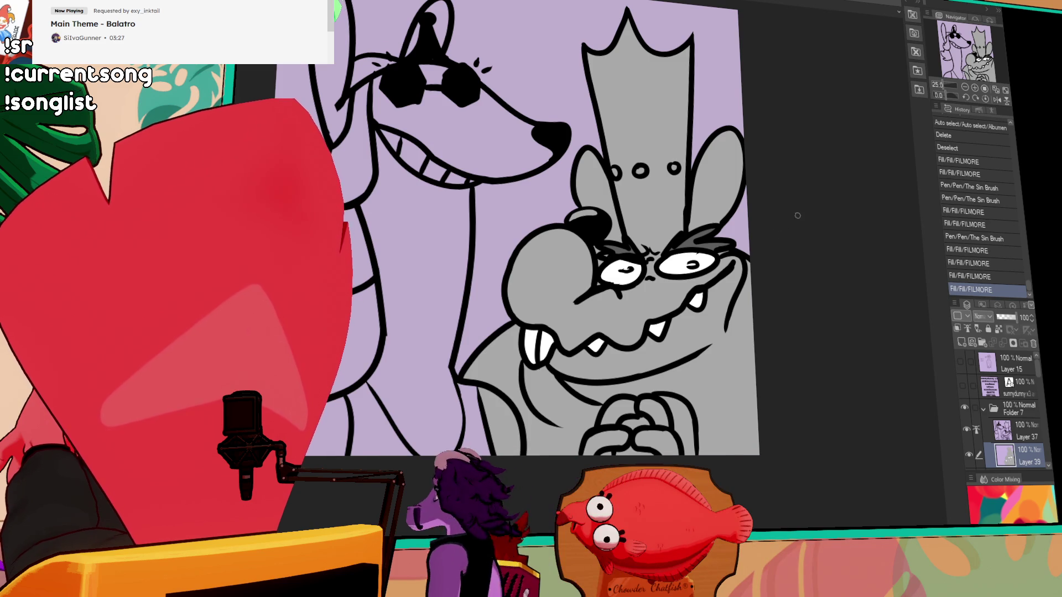
Fill the snout and nearby face areas a lighter grey
mouse_move(635, 296)
left_mouse_down()
mouse_move(632, 287)
mouse_move(668, 277)
mouse_move(667, 286)
mouse_move(727, 326)
mouse_move(691, 351)
left_mouse_up()
key("ctrl+z")
key("ctrl+z")
key("ctrl+z")
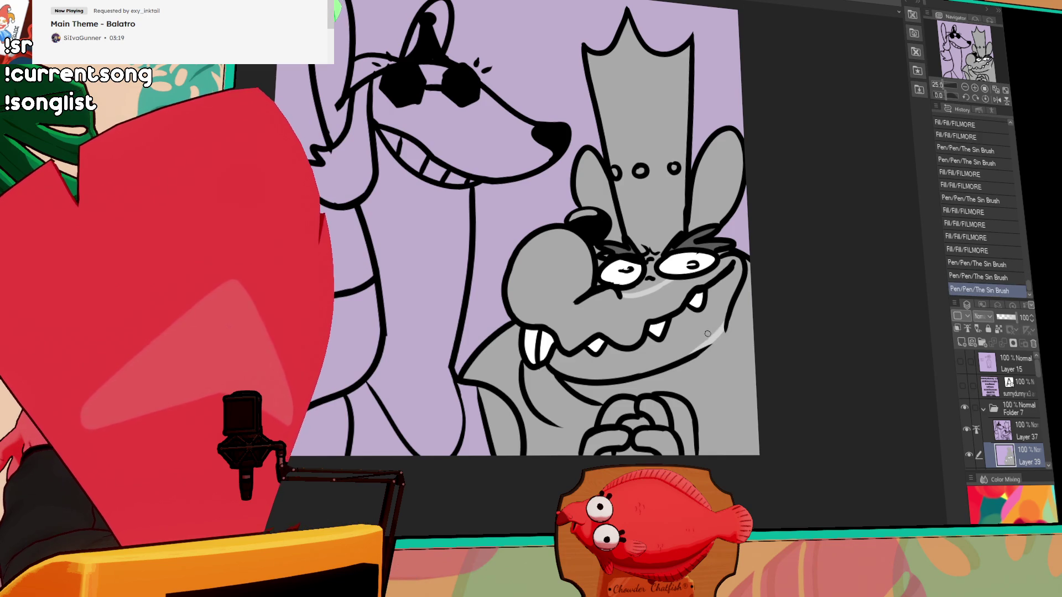
left_click(712, 320)
left_click(615, 311)
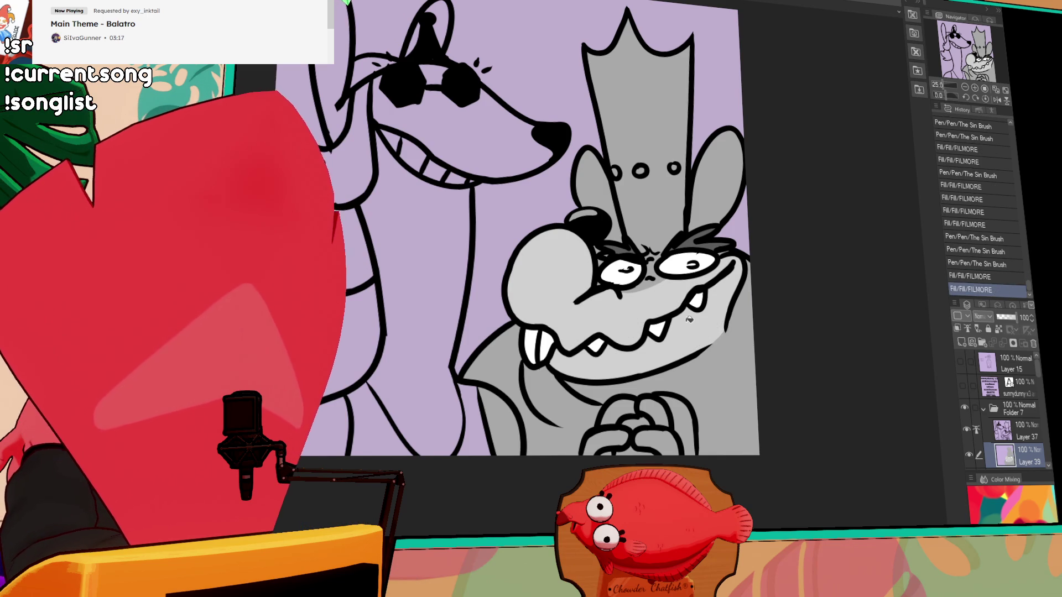
left_click(696, 323)
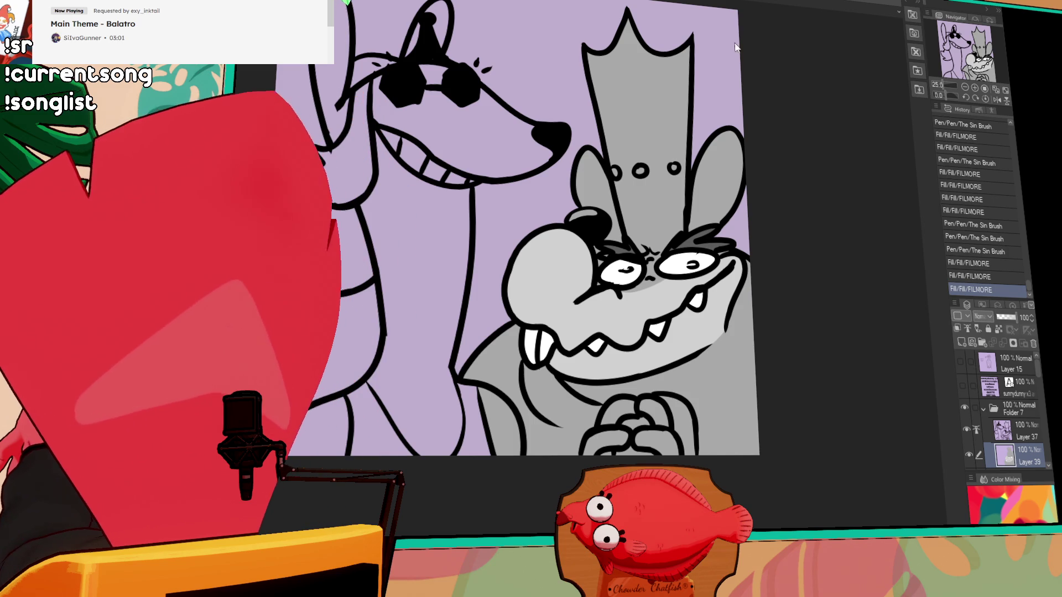
left_click_drag(746, 252, 752, 221)
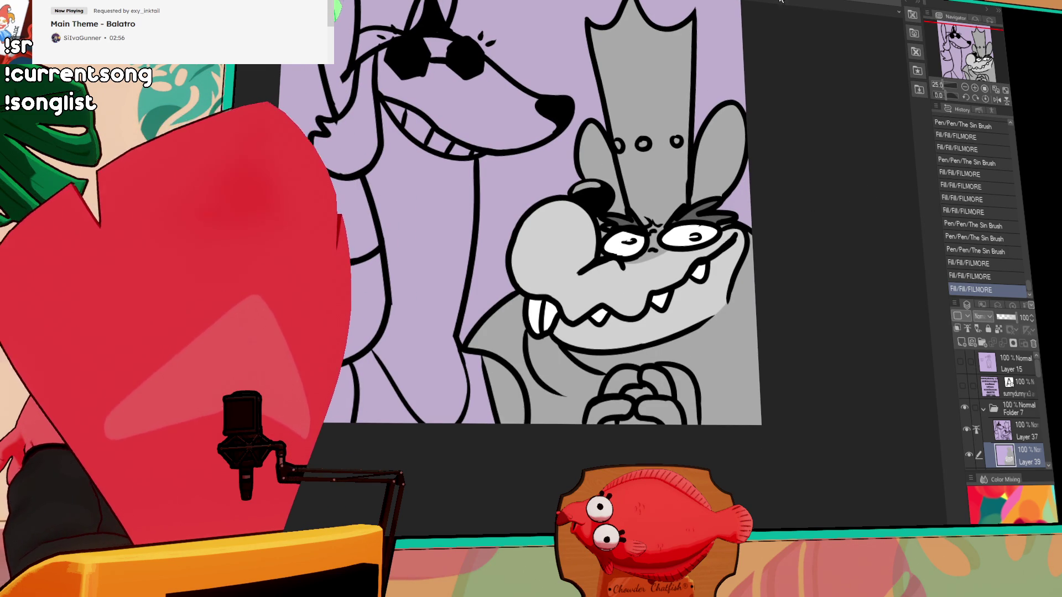
left_click_drag(737, 201, 748, 220)
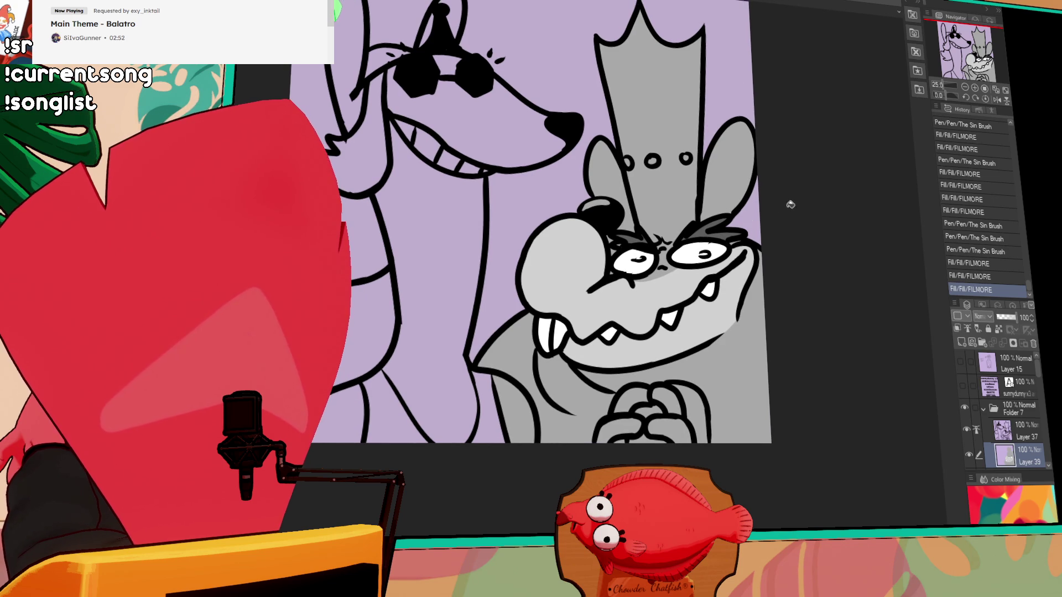
Clear a stray grey area, then re-fill the lower jaw, body and hands grey
left_click_drag(740, 319, 766, 329)
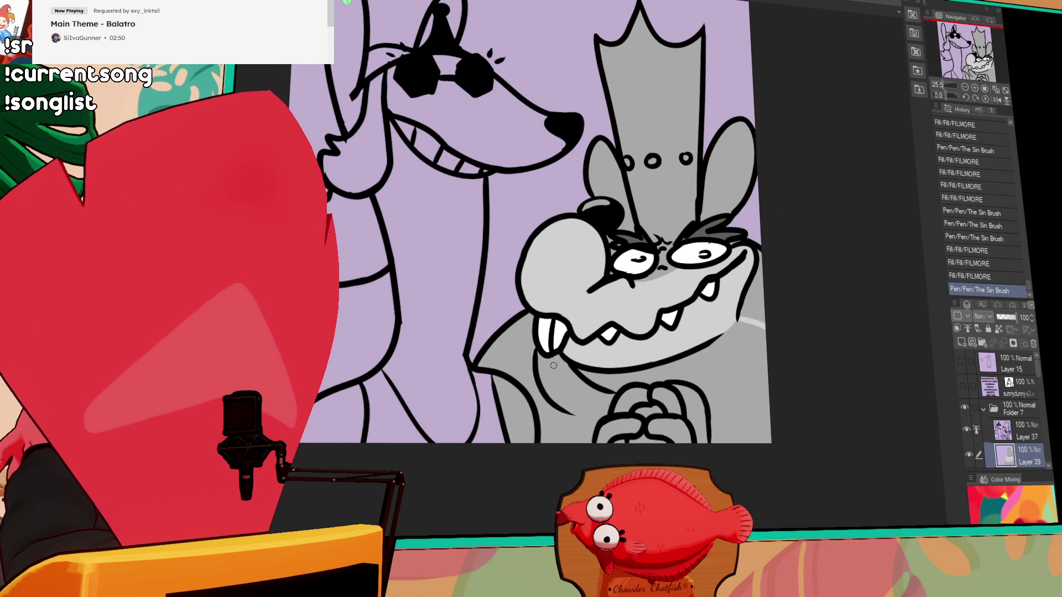
mouse_move(511, 378)
left_mouse_down()
mouse_move(532, 357)
mouse_move(538, 379)
left_mouse_up()
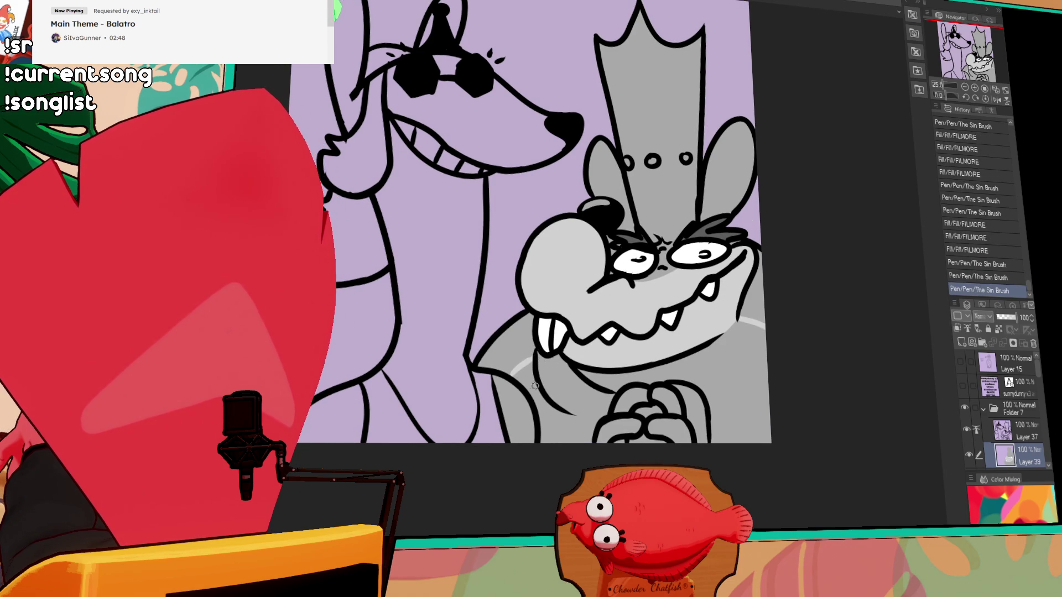
left_click(526, 407)
key("Delete")
key("ctrl+d")
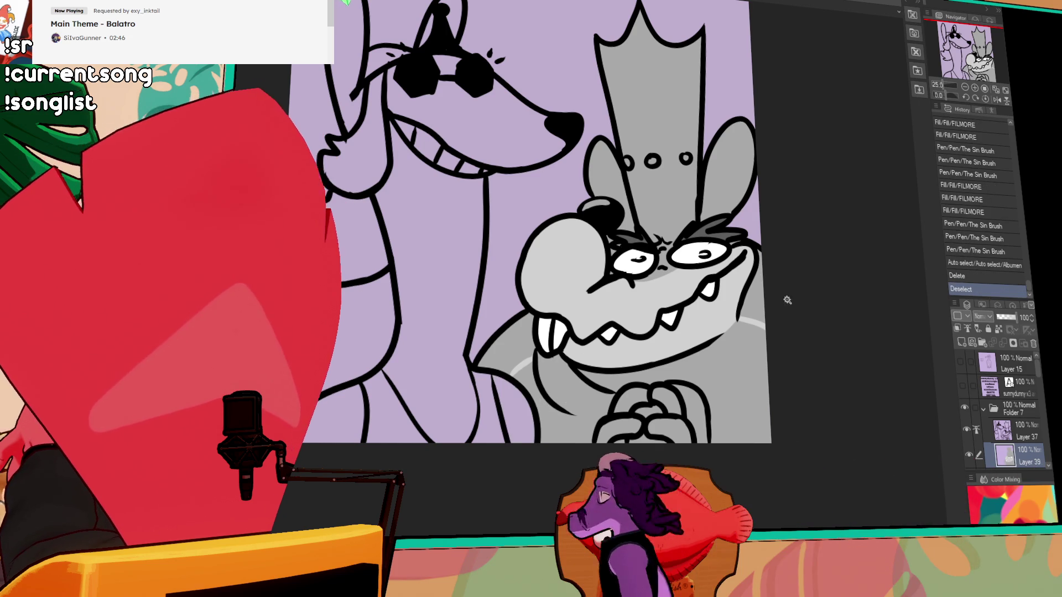
left_click(735, 348)
left_click(636, 414)
left_click(666, 420)
left_click(645, 337)
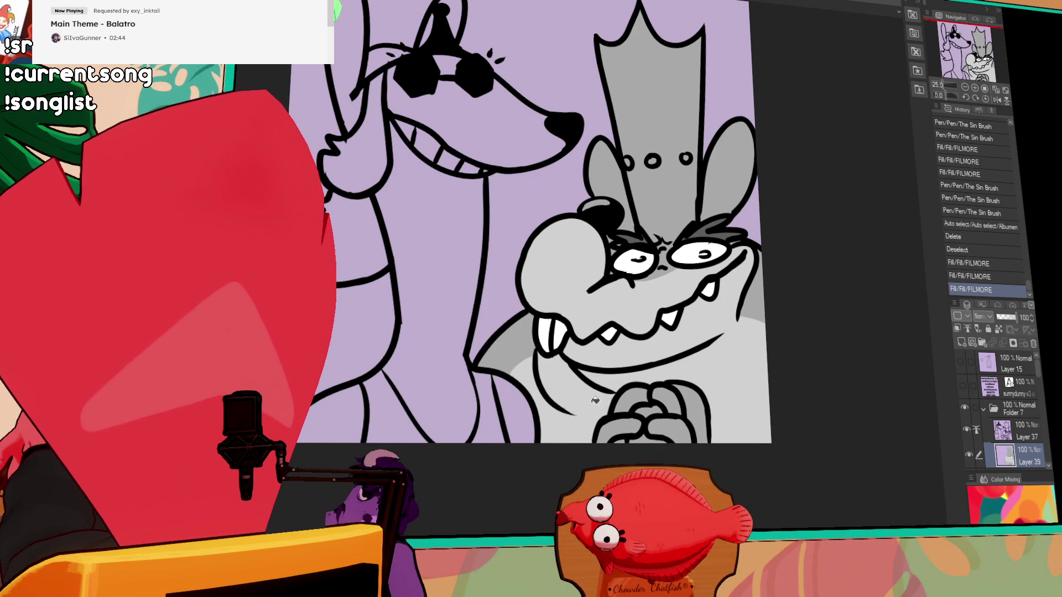
left_click(722, 340)
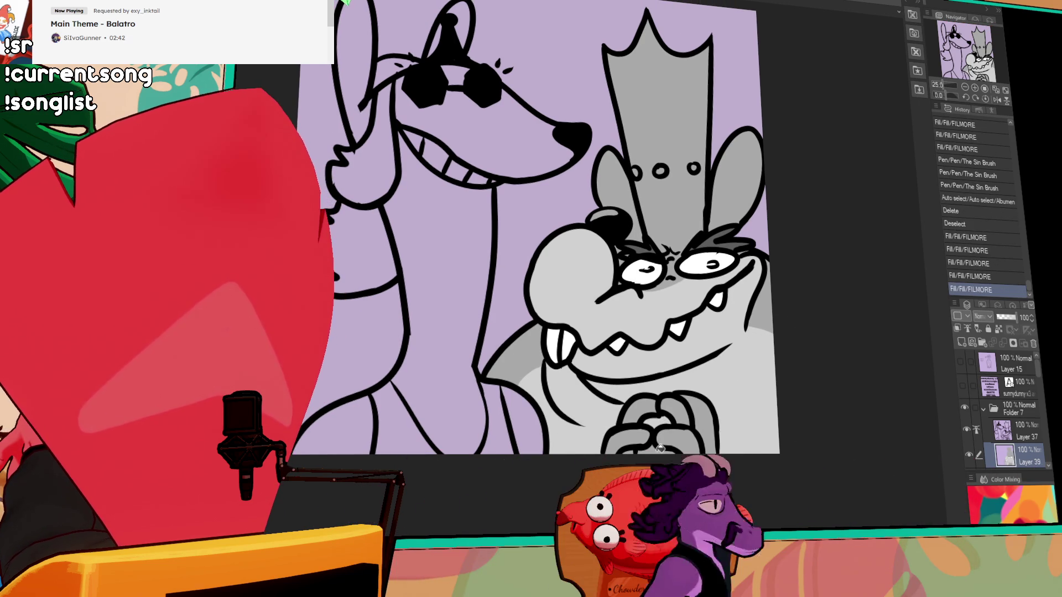
Fill the crown white and the dog's neck and body orange
scroll(725, 342, "up", 2)
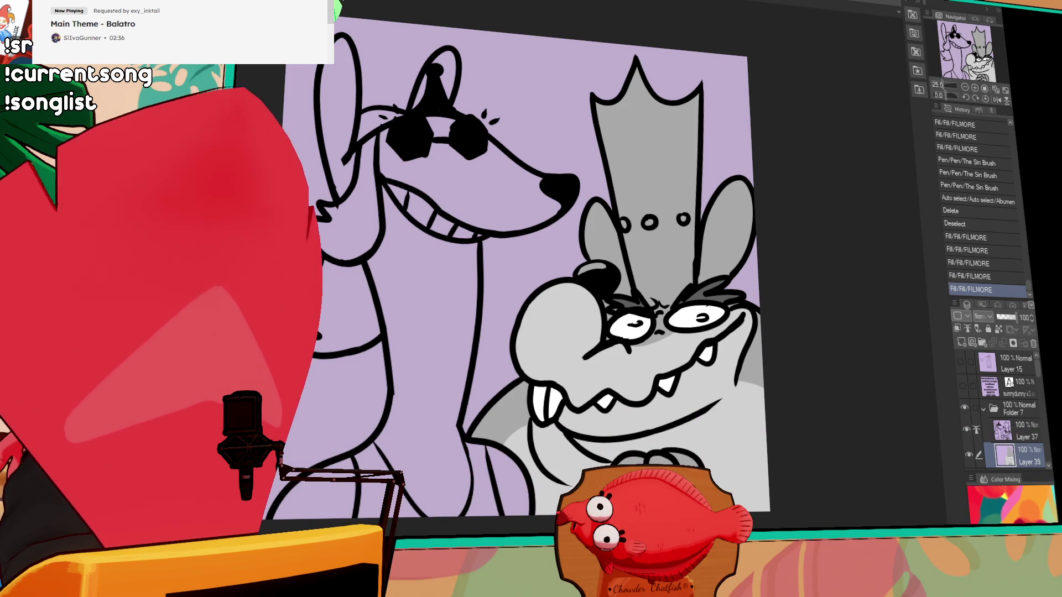
left_click(680, 238)
key("ctrl+z")
left_click_drag(671, 300, 661, 295)
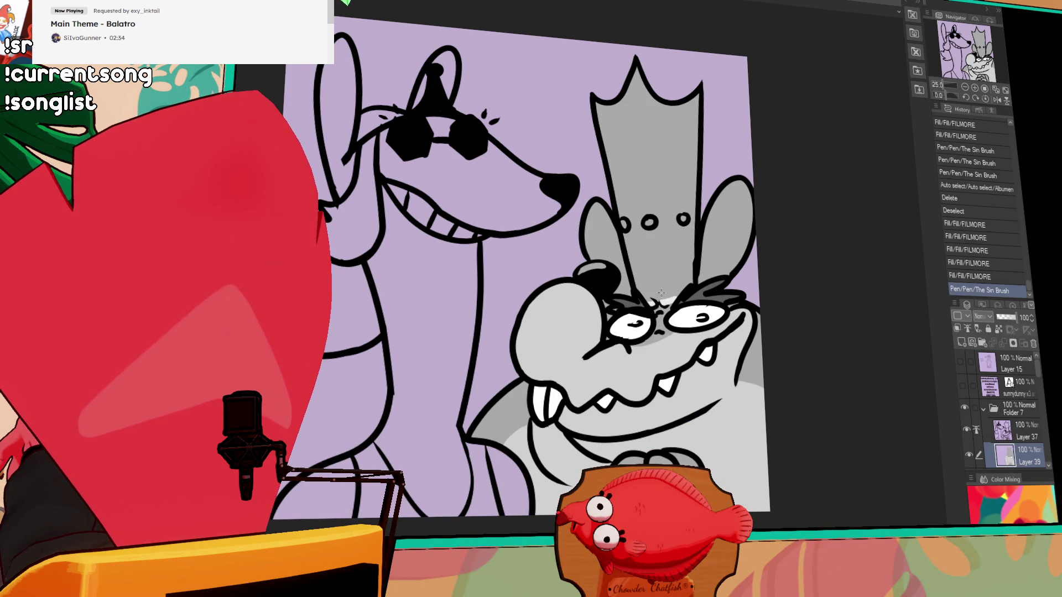
left_click(672, 280)
left_click(691, 243)
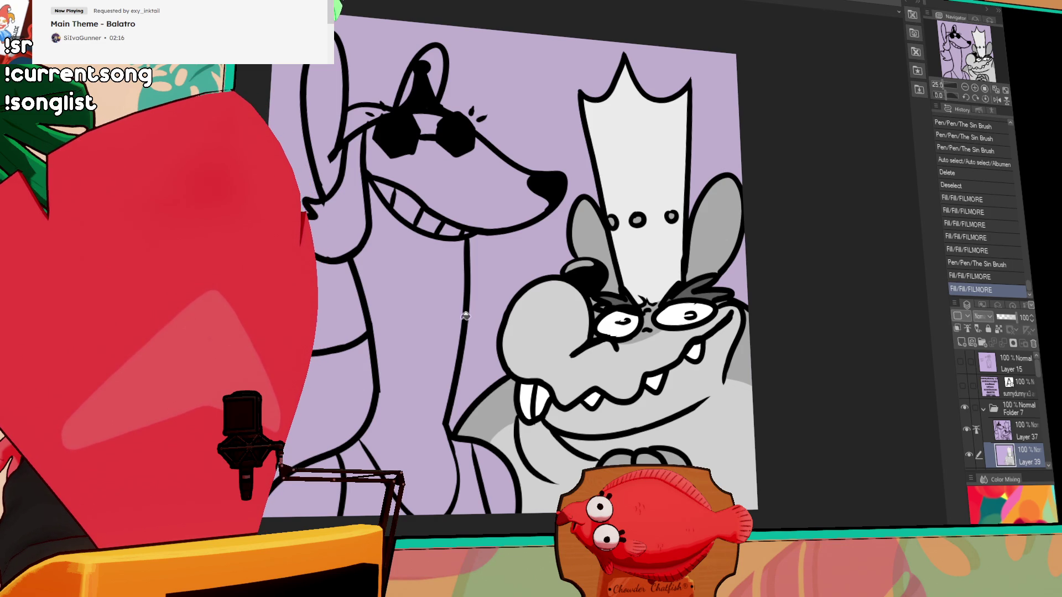
left_click(404, 387)
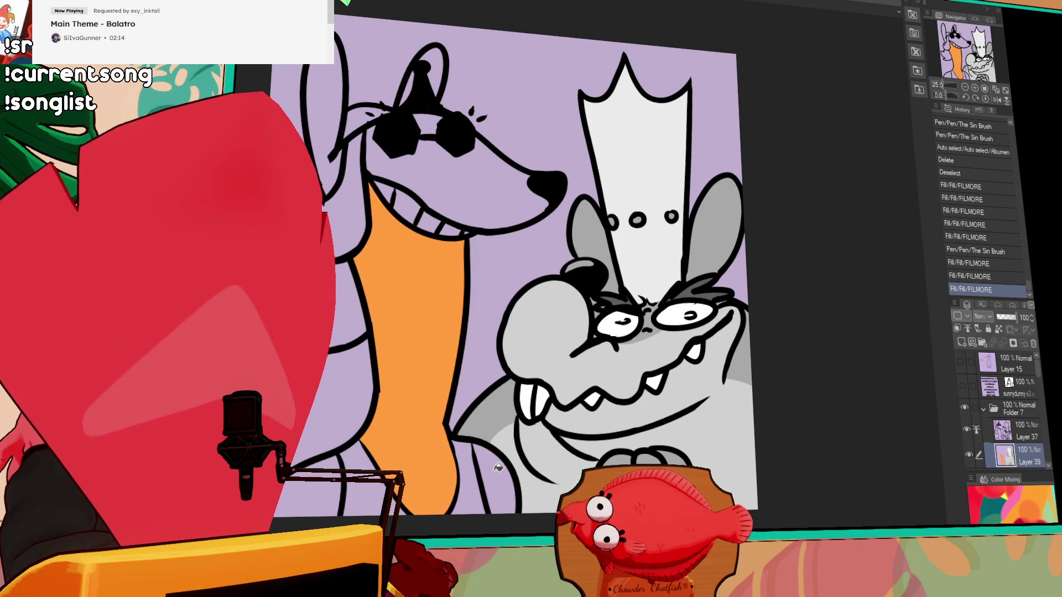
Fill the dog's head and both ears orange
left_click(470, 150)
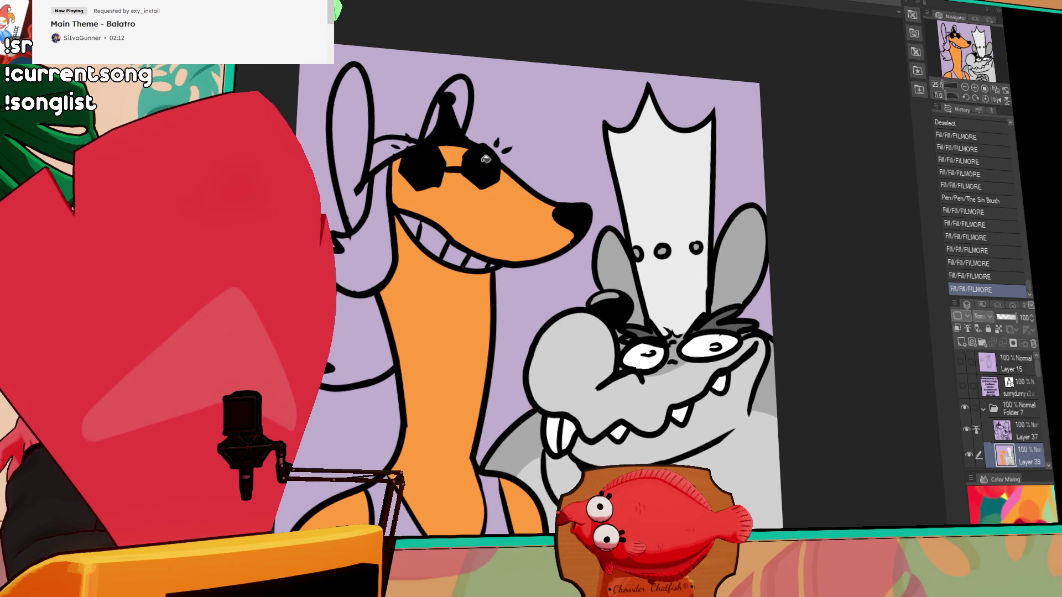
scroll(504, 285, "up", 3)
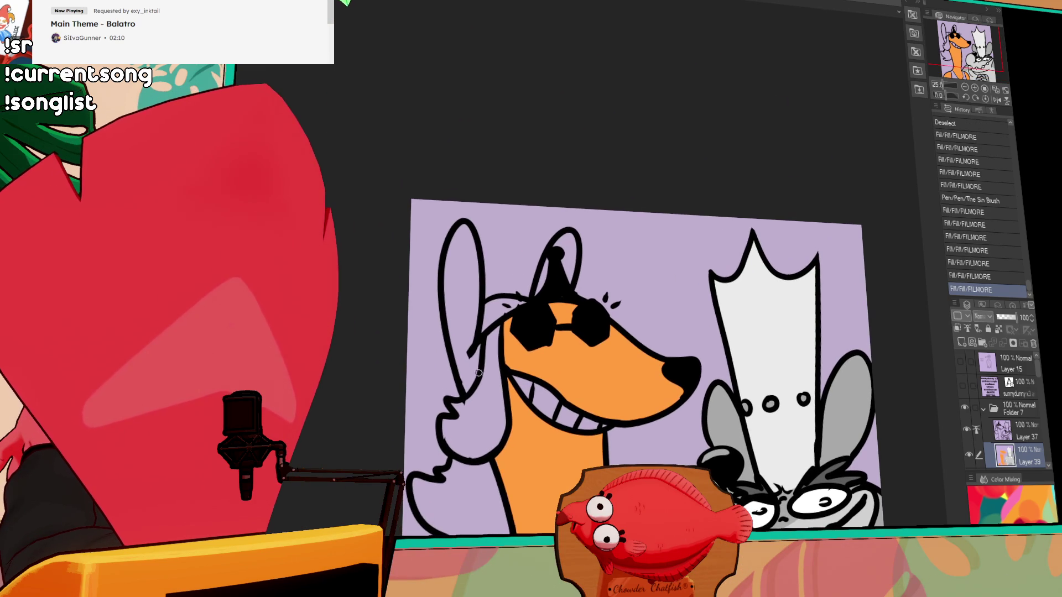
left_click(471, 345)
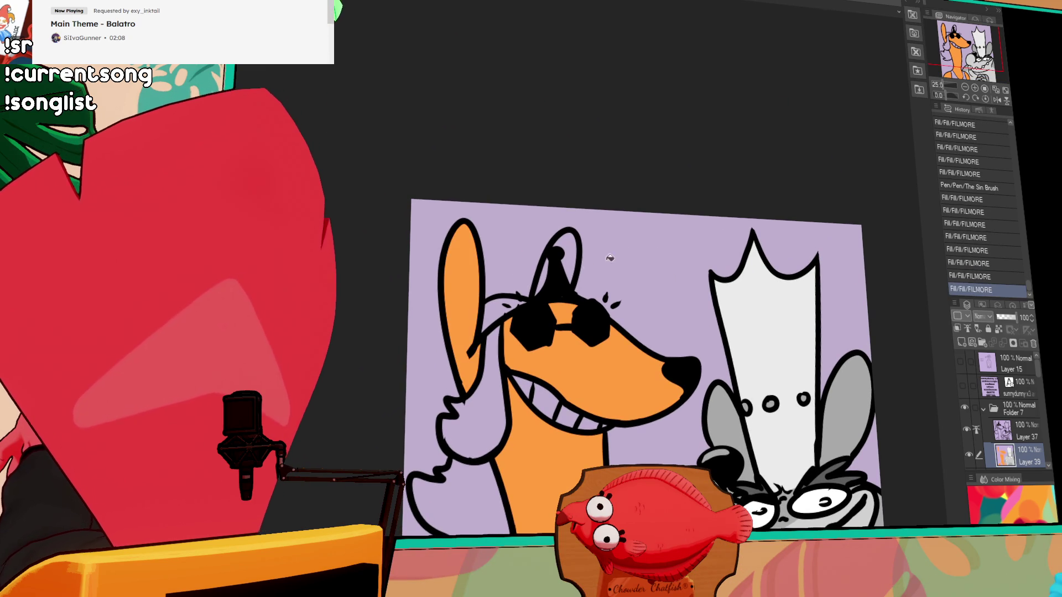
left_click(547, 272)
scroll(576, 362, "down", 2)
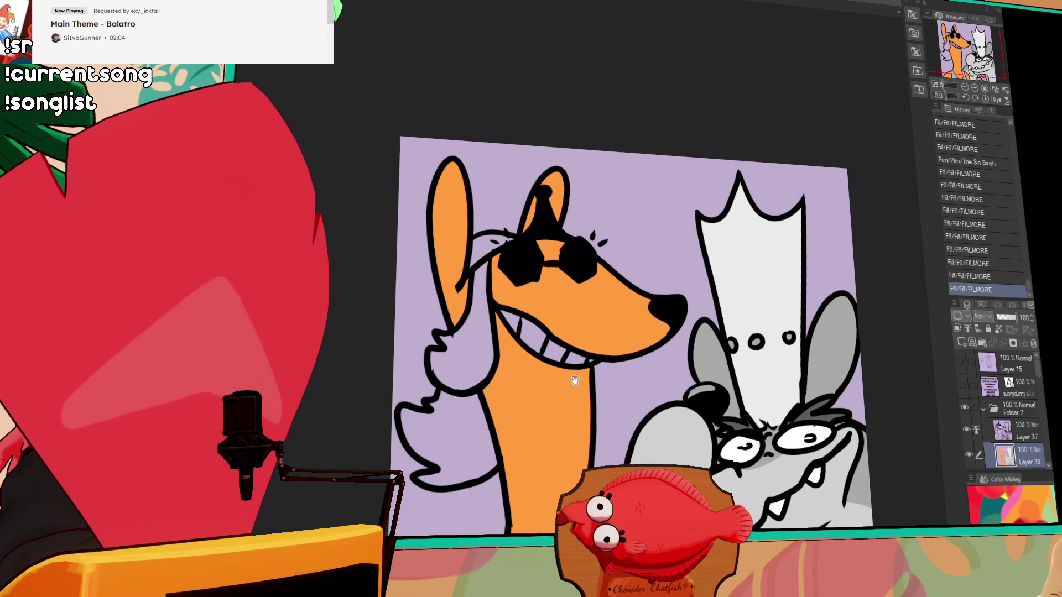
scroll(576, 363, "down", 2)
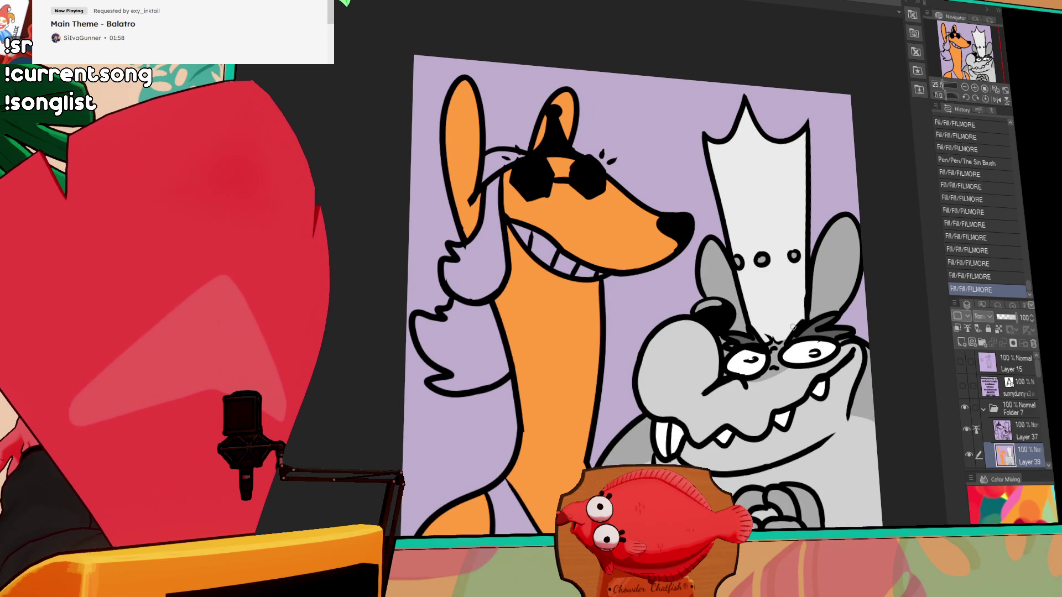
Erase and touch up the stray line by the creature's nose, then start filling the hair red
left_click(1016, 429)
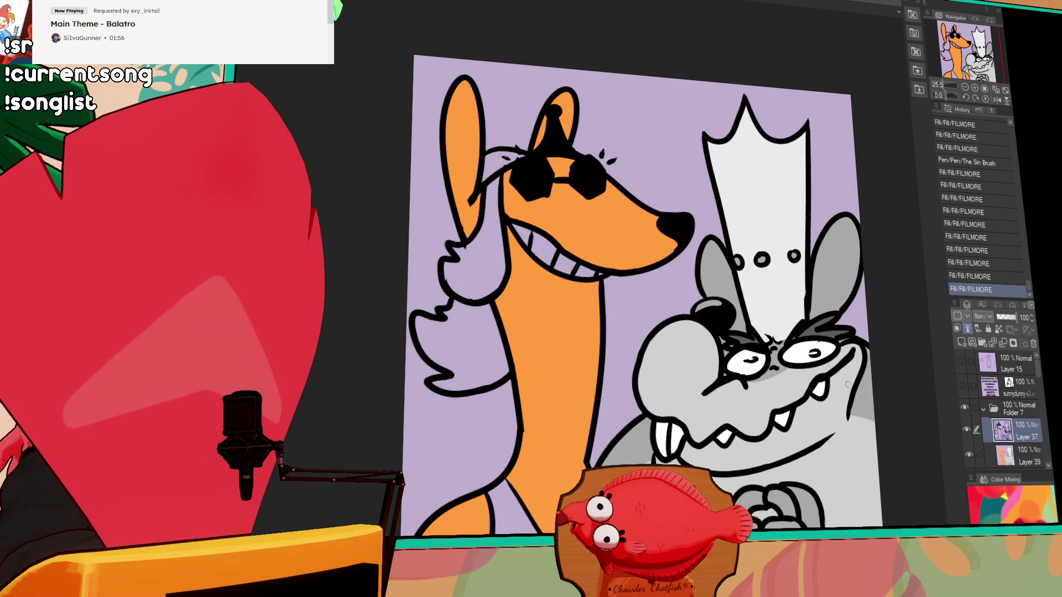
left_click(1024, 451)
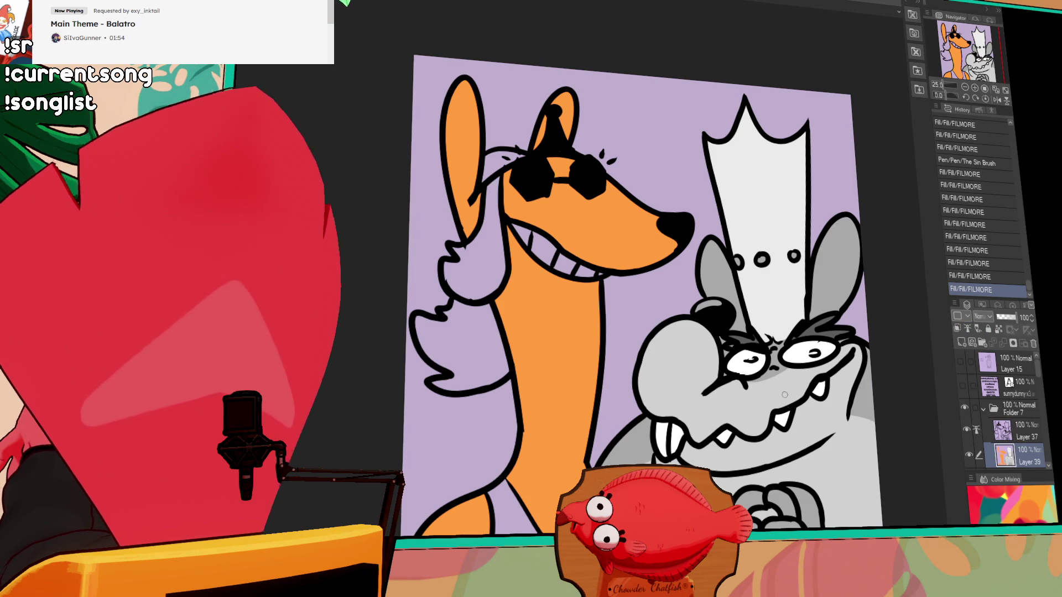
left_click_drag(866, 365, 825, 284)
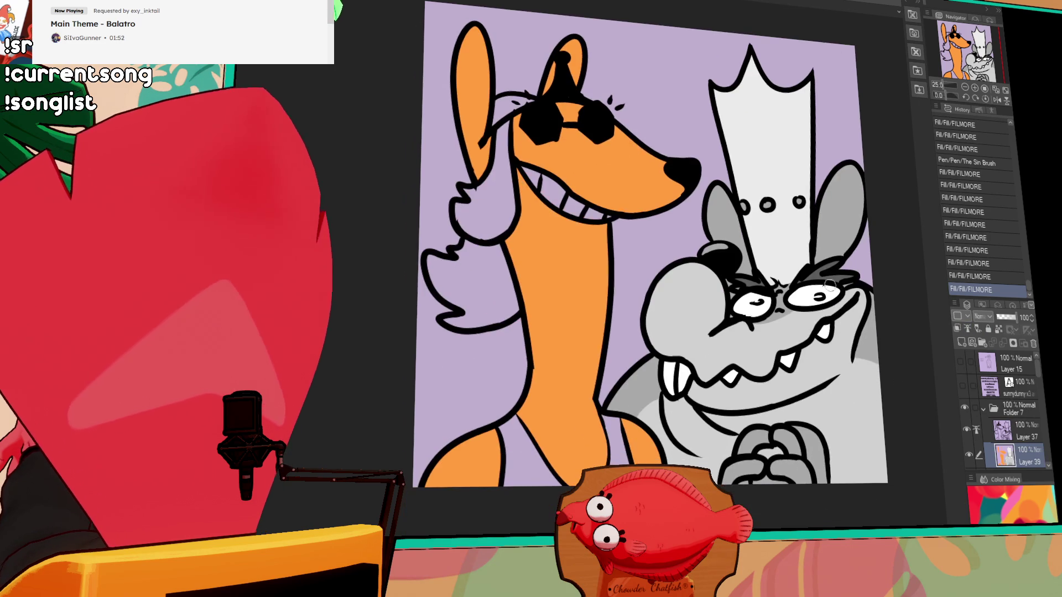
left_click(1018, 430)
mouse_move(721, 316)
left_mouse_down()
mouse_move(710, 331)
mouse_move(719, 318)
left_mouse_up()
left_click(1012, 454)
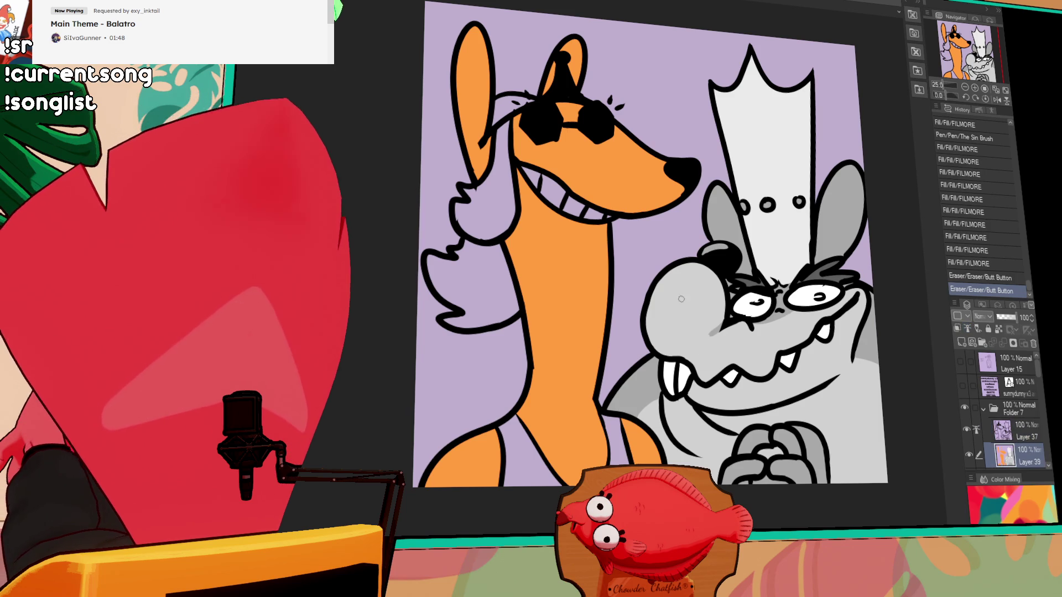
left_click_drag(719, 318, 724, 324)
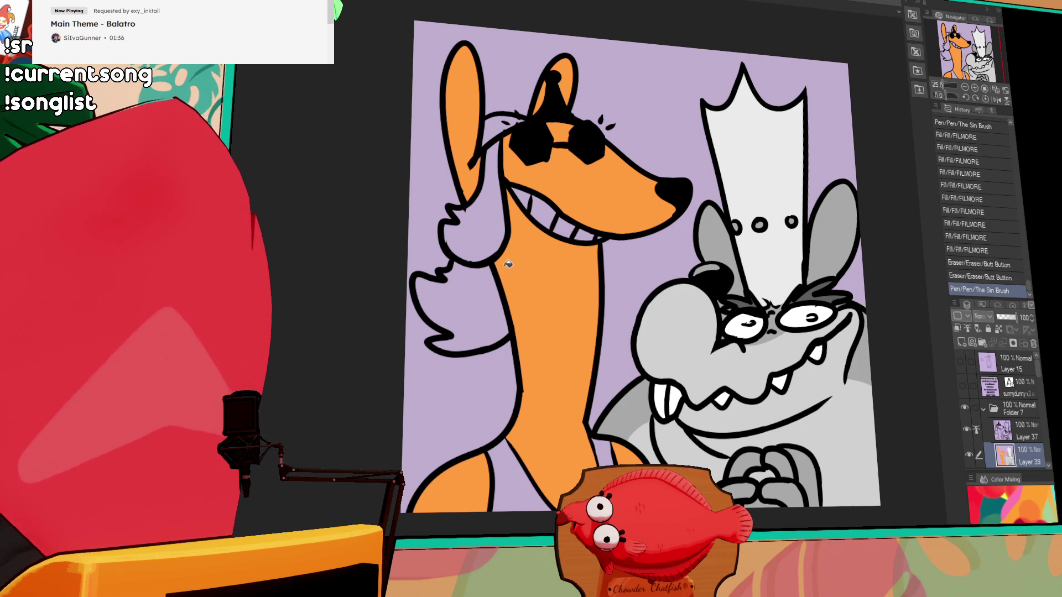
left_click(485, 308)
Fill the rest of the hair and the gap beside the ear red, and the mouth-corner teeth white
left_click(493, 253)
left_click(487, 161)
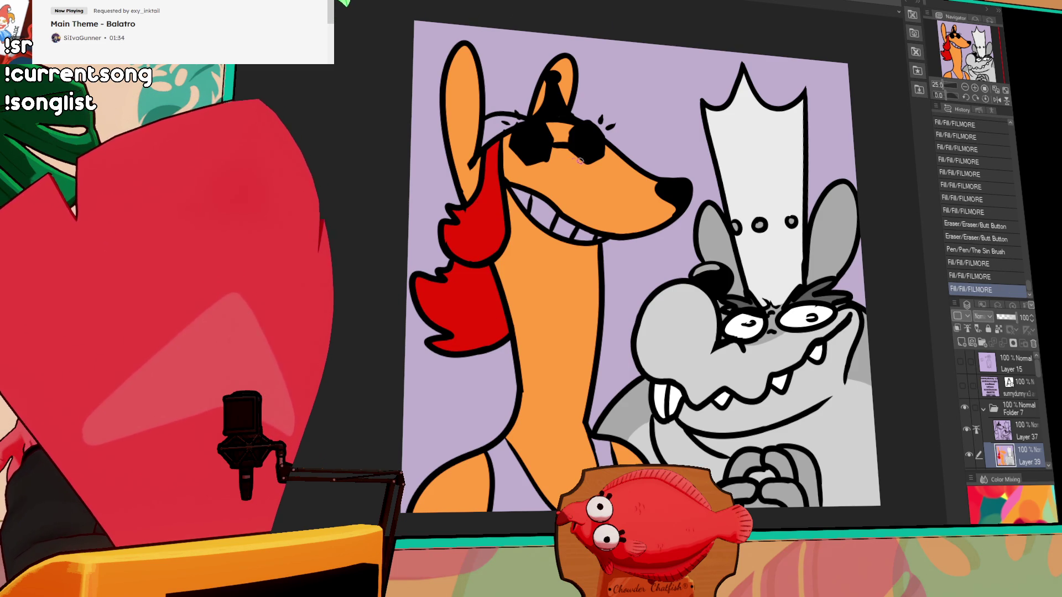
scroll(575, 161, "up", 2)
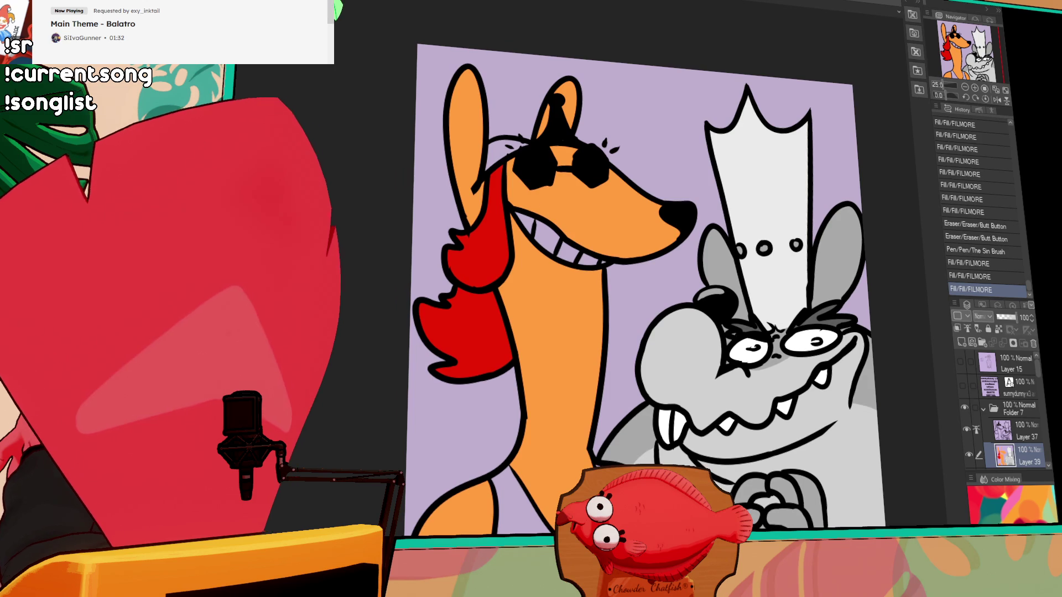
left_click(575, 253)
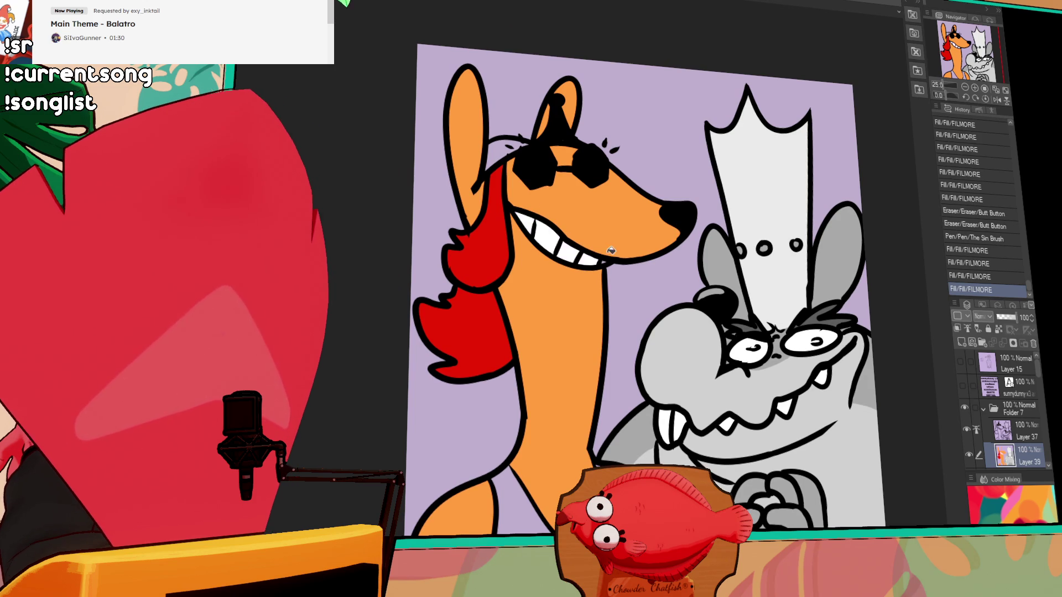
left_click(602, 260)
scroll(663, 244, "up", 3)
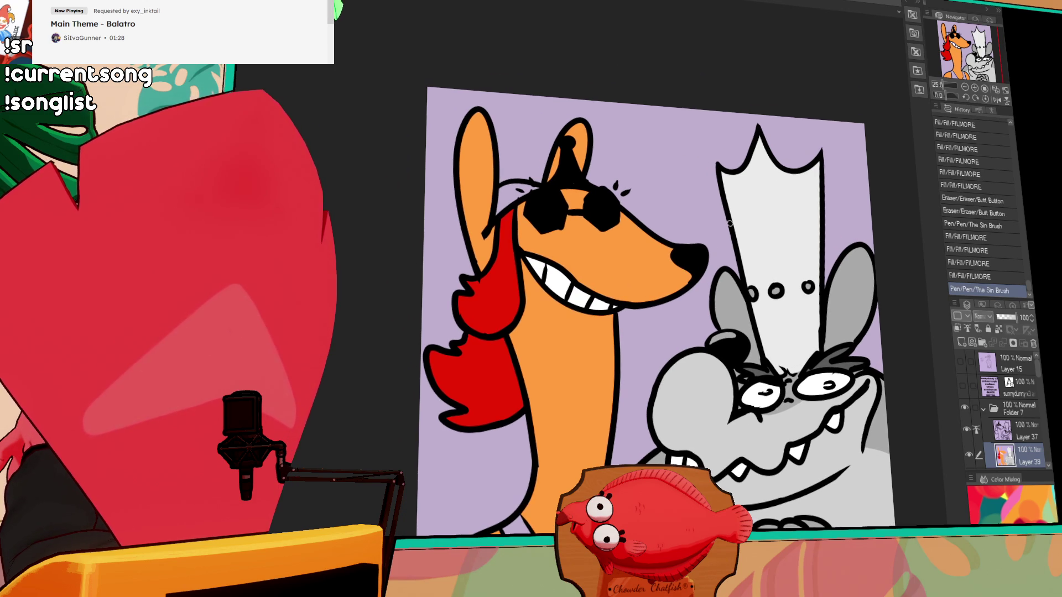
left_click(507, 193)
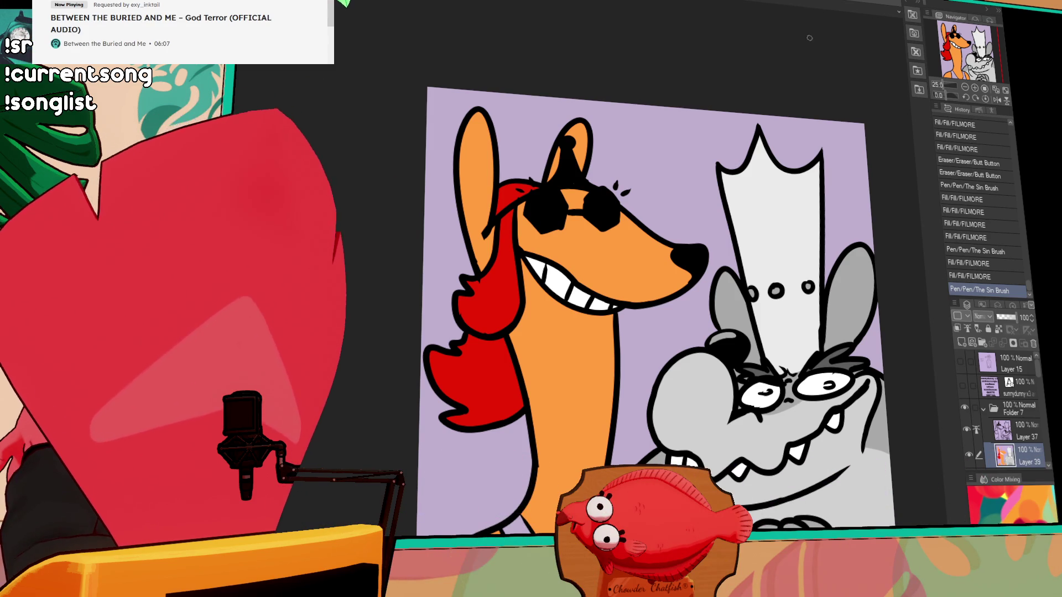
scroll(807, 230, "down", 2)
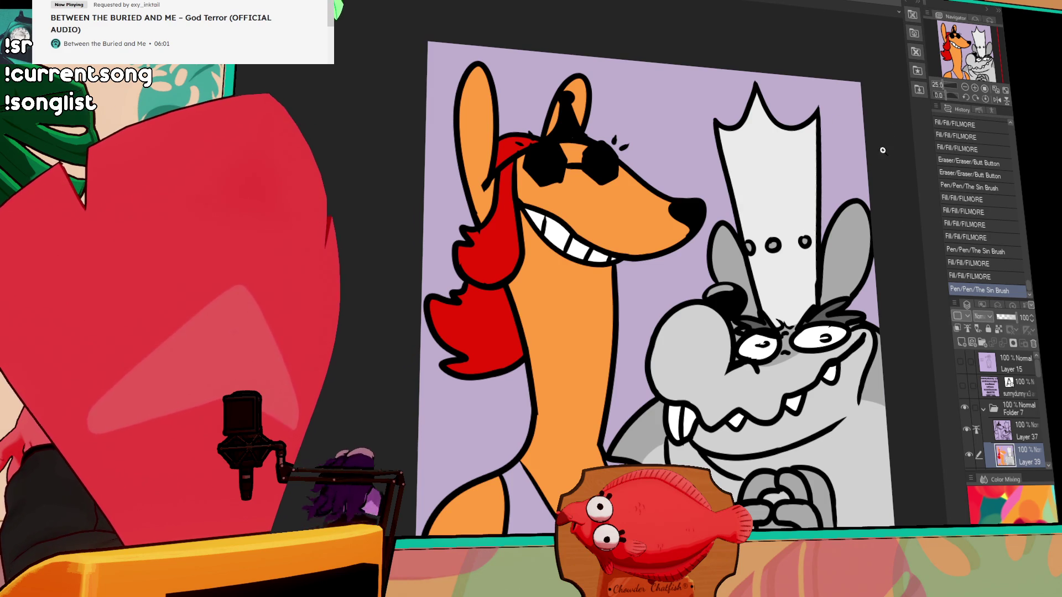
Fill the fox's chest pink, then merge the colour layer down and undo the merge
left_click_drag(805, 282, 783, 249)
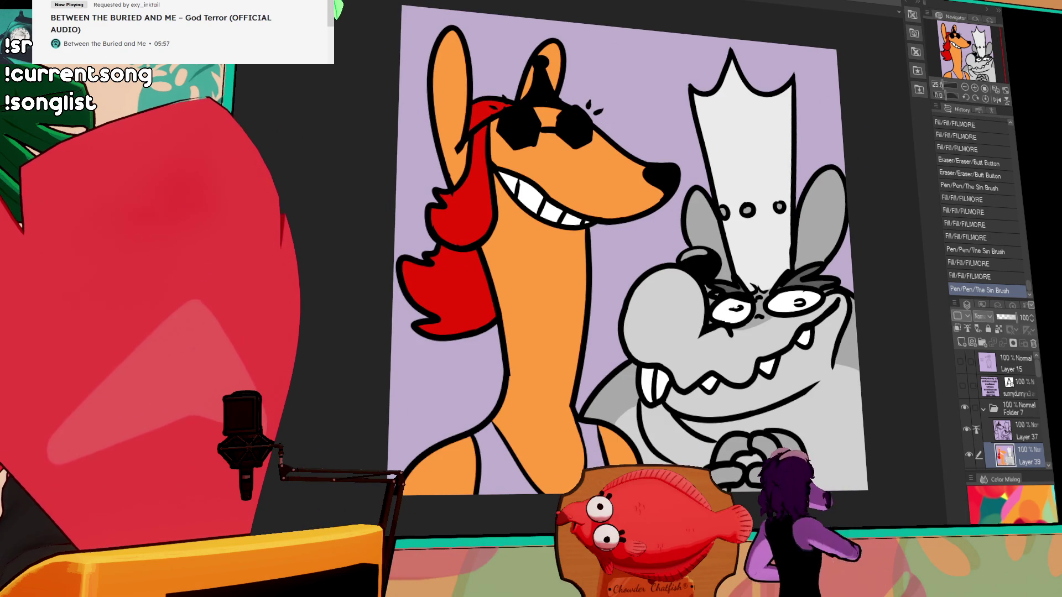
left_click(506, 464)
mouse_move(822, 282)
left_mouse_down()
mouse_move(801, 303)
mouse_move(788, 286)
mouse_move(846, 296)
mouse_move(849, 287)
mouse_move(833, 286)
left_mouse_up()
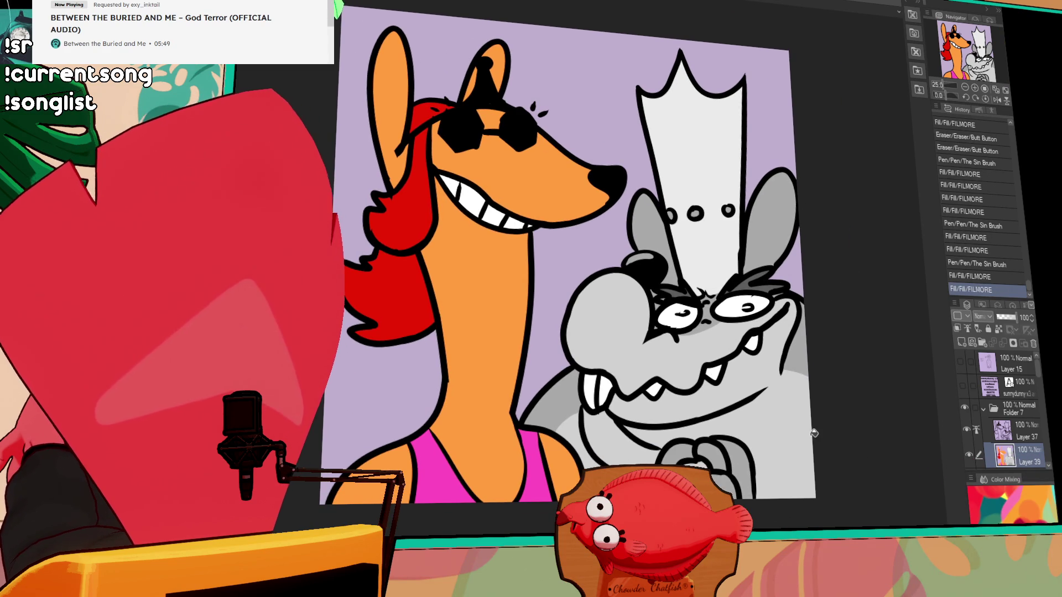
left_click(1000, 434)
key("ctrl+e")
key("ctrl+a")
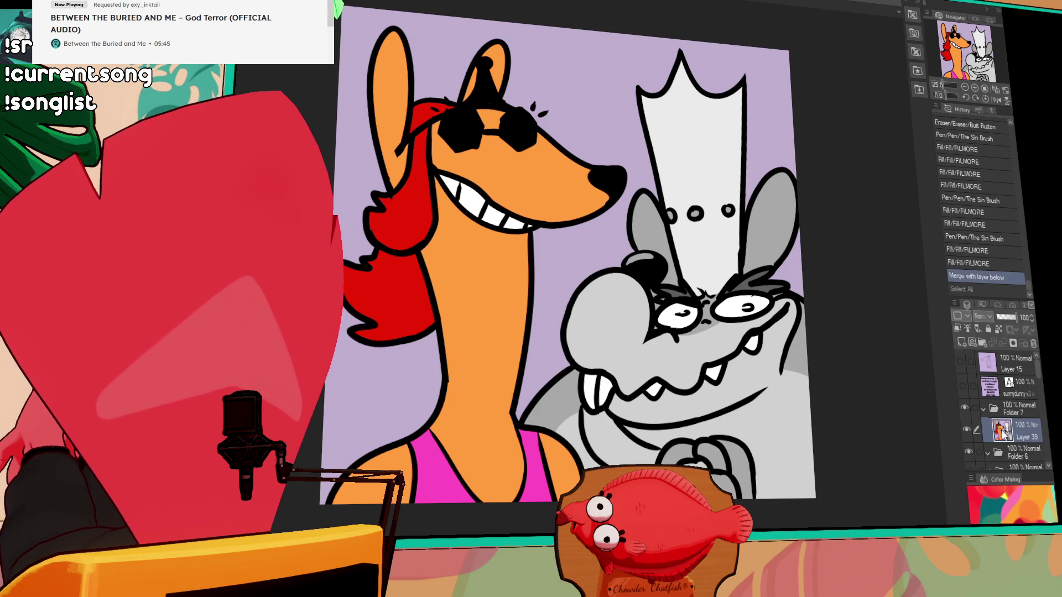
key("ctrl+z")
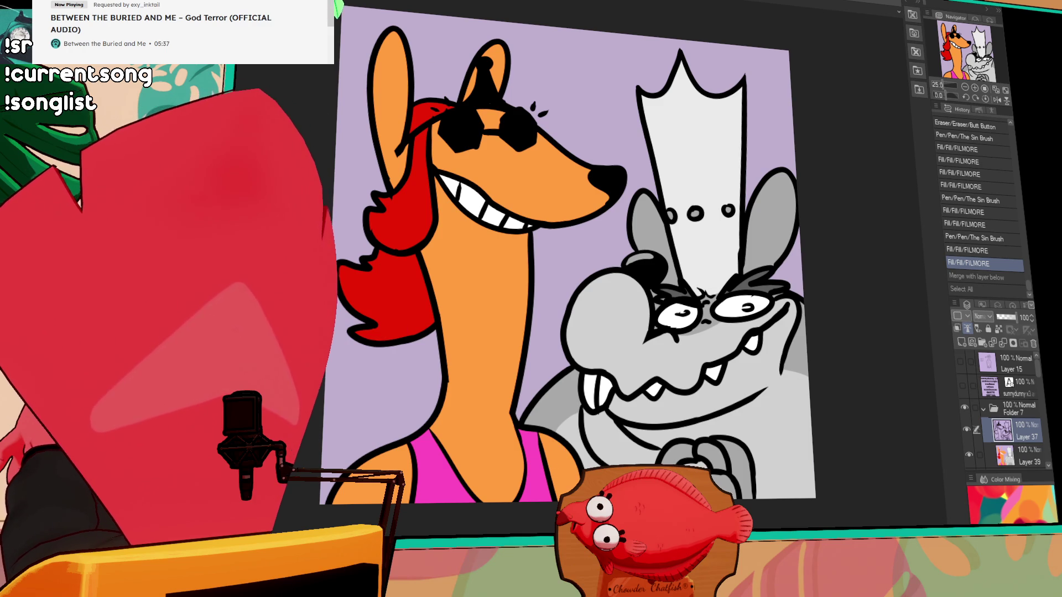
Hide Folder 7, delete the first line of names from the text, then hide the text layer
left_click(962, 384)
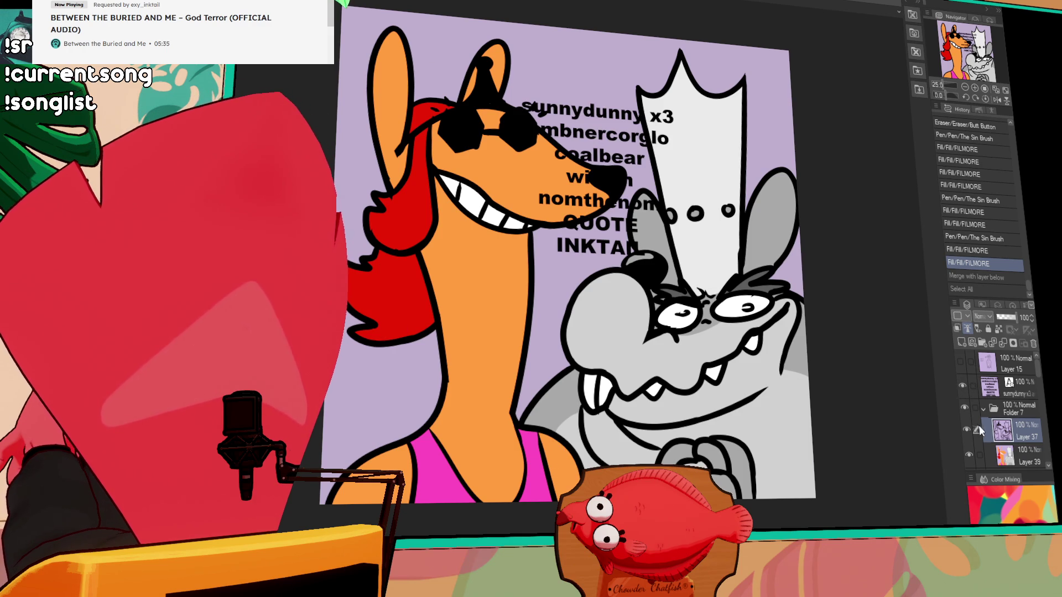
left_click(964, 407)
left_click(620, 123, "ctrl+shift")
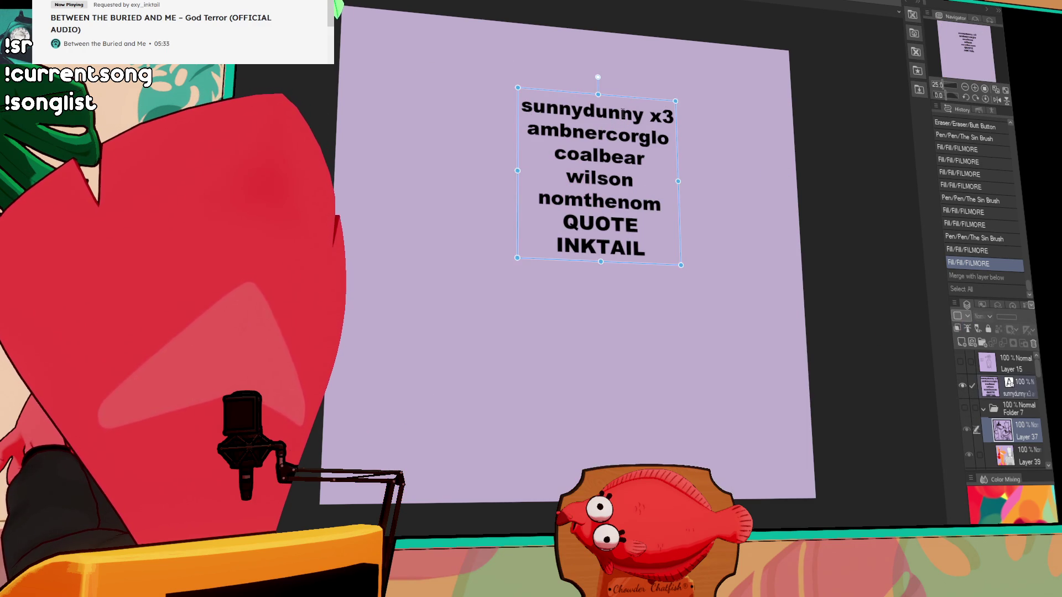
key("ctrl+t")
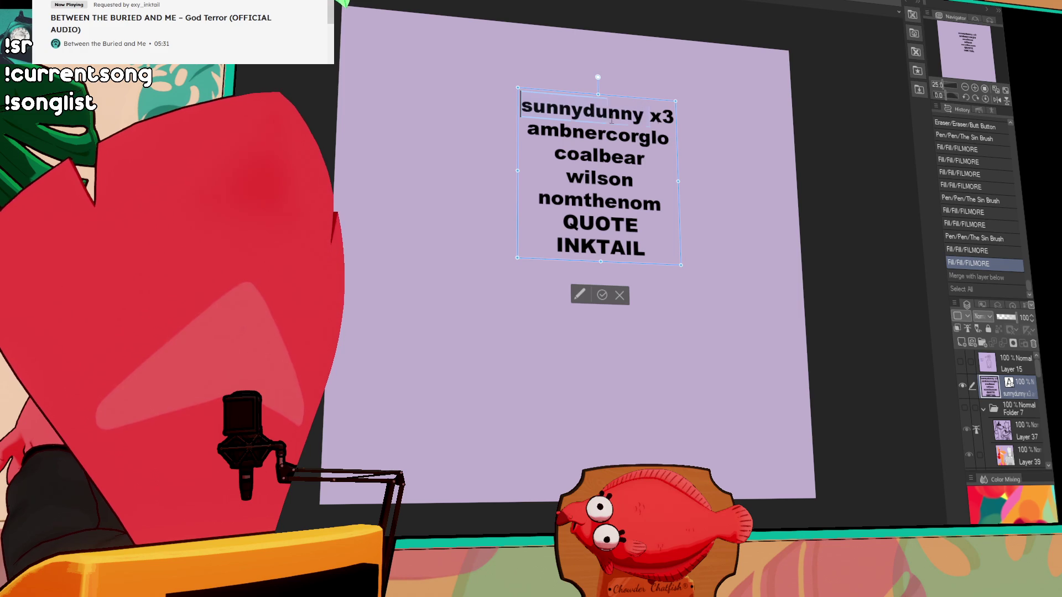
key("Delete")
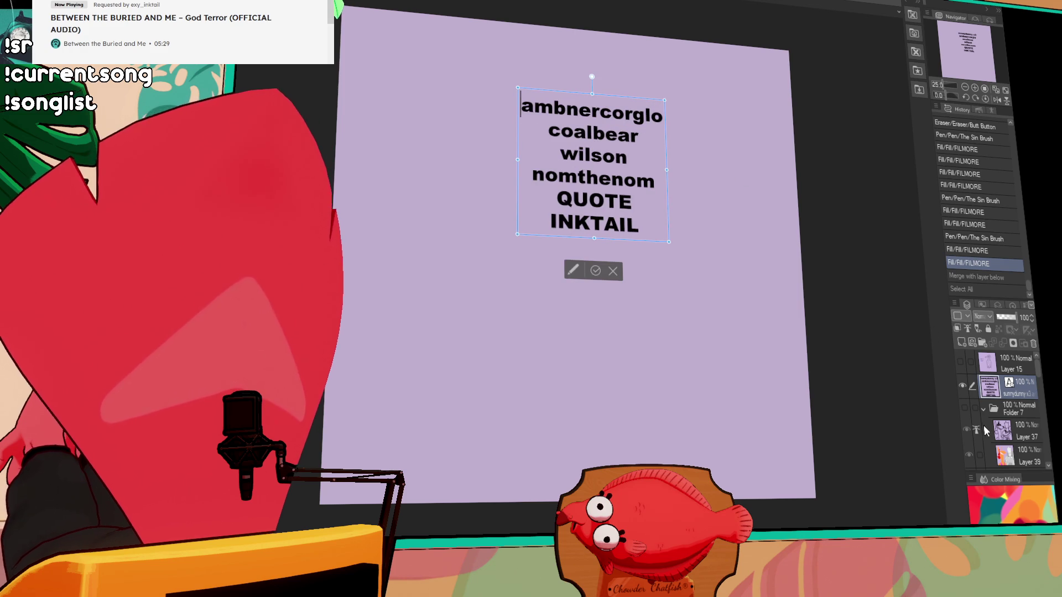
left_click(1001, 451)
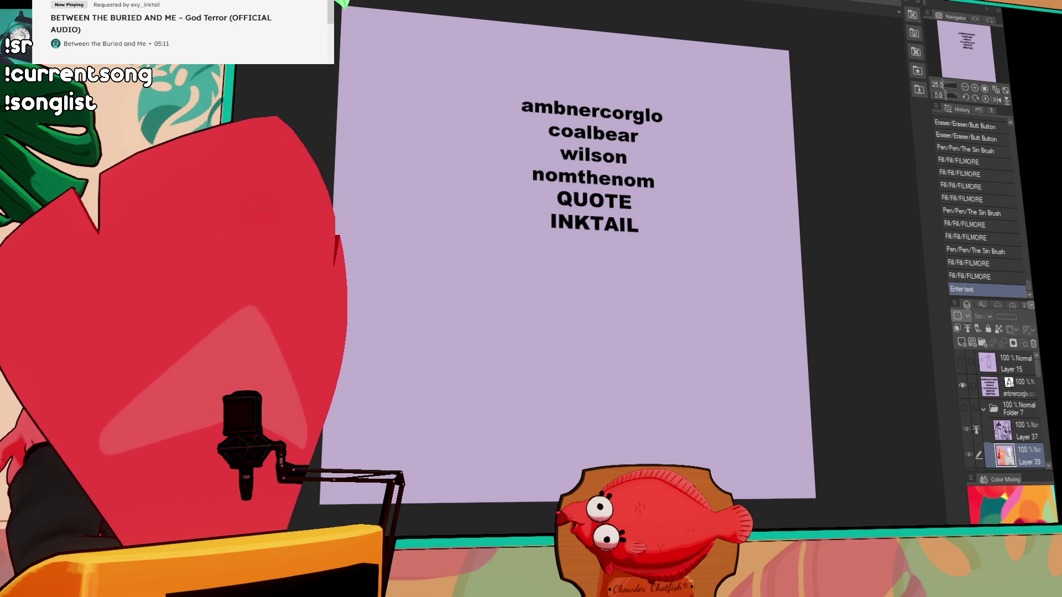
left_click(962, 386)
left_click(982, 409)
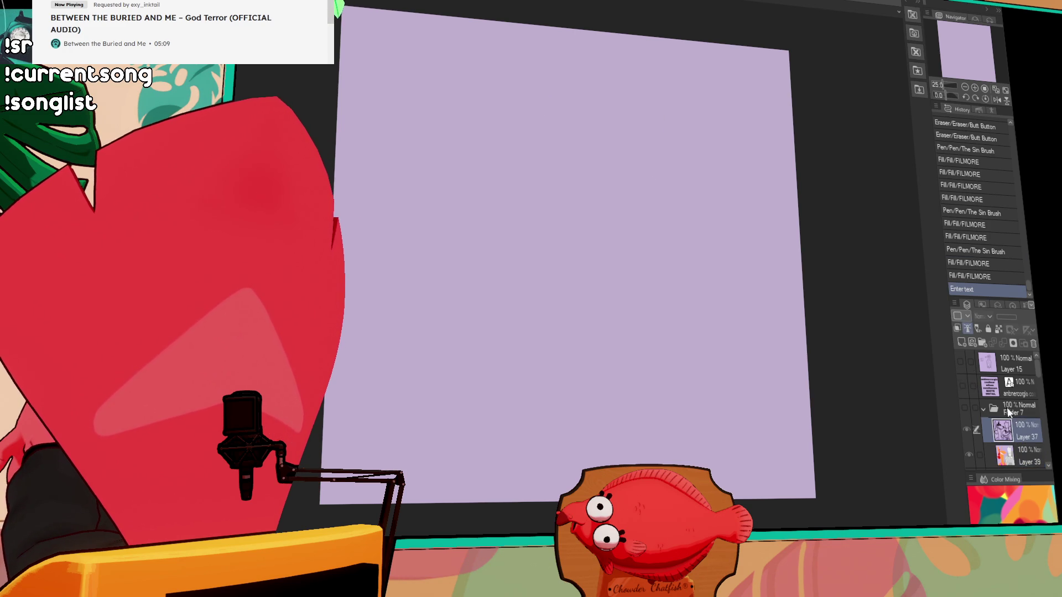
Add a new layer folder, Folder 8, with a blank Layer 40 inside it
left_click(1009, 409)
left_click(982, 343)
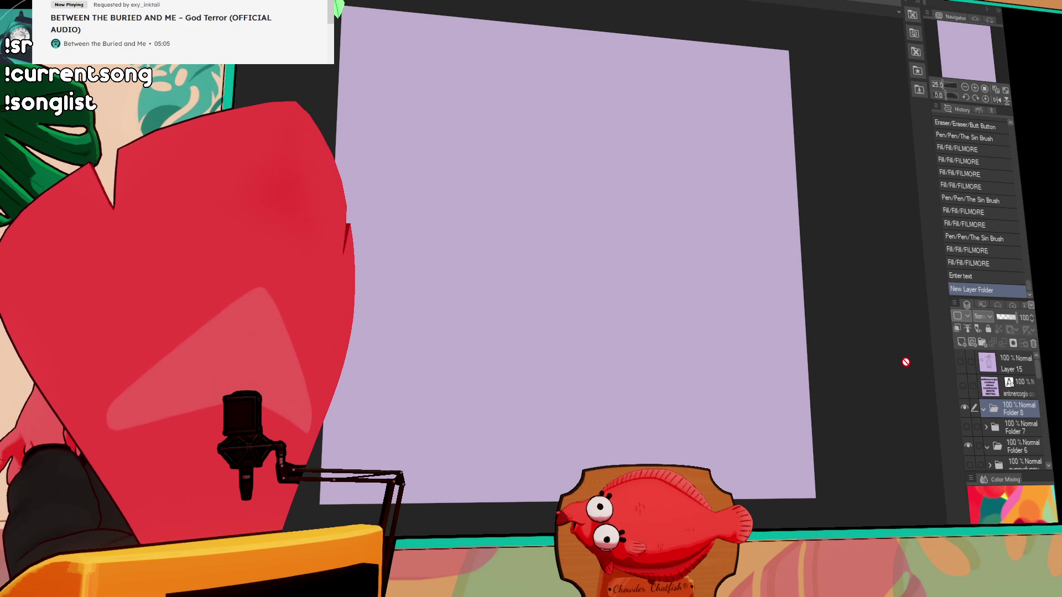
left_click_drag(849, 408, 787, 438)
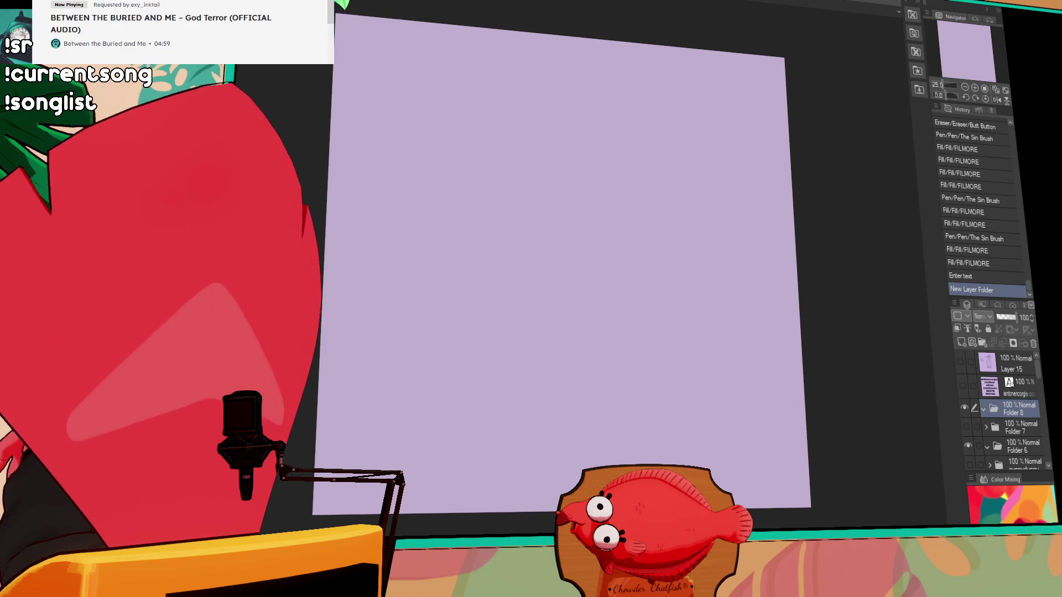
left_click(961, 343)
Try and undo a couple of trial strokes, then sketch the curve of the head
mouse_move(658, 191)
left_mouse_down()
mouse_move(564, 288)
mouse_move(476, 310)
left_mouse_up()
key("ctrl+z")
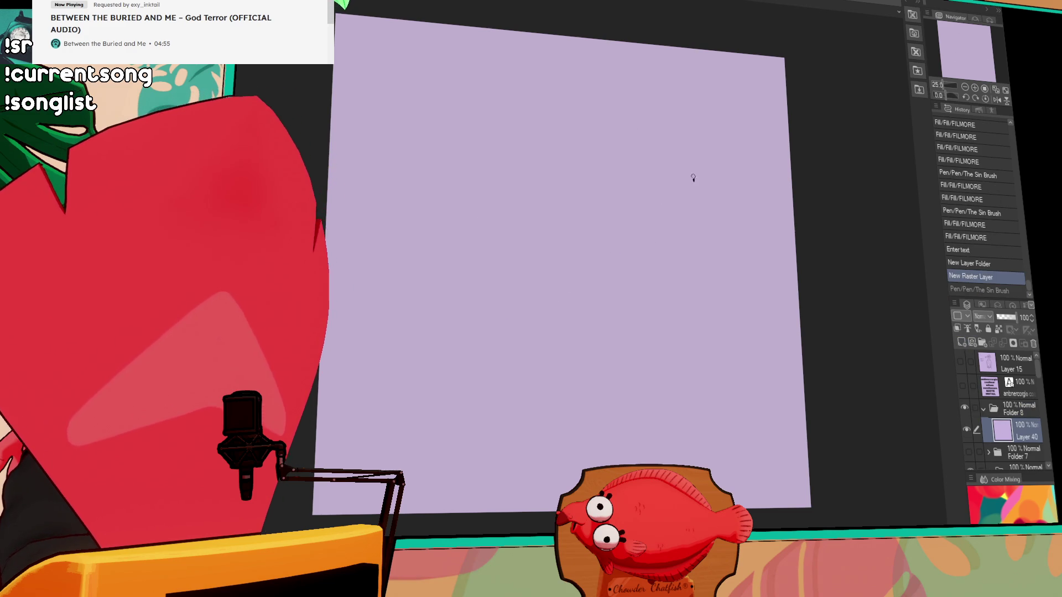
left_click_drag(691, 183, 467, 248)
key("ctrl+z")
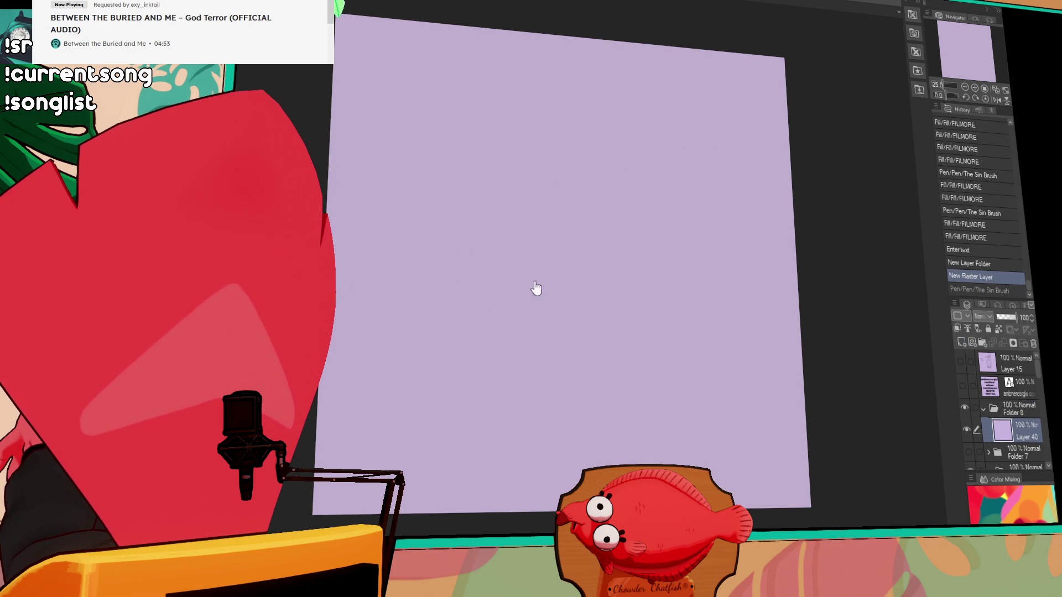
key("ctrl+z")
mouse_move(631, 143)
left_mouse_down()
mouse_move(549, 238)
mouse_move(570, 122)
mouse_move(558, 250)
left_mouse_up()
Ink the left and right pointed ears and the sleepy eye shapes, redoing misplaced strokes
key("ctrl+z")
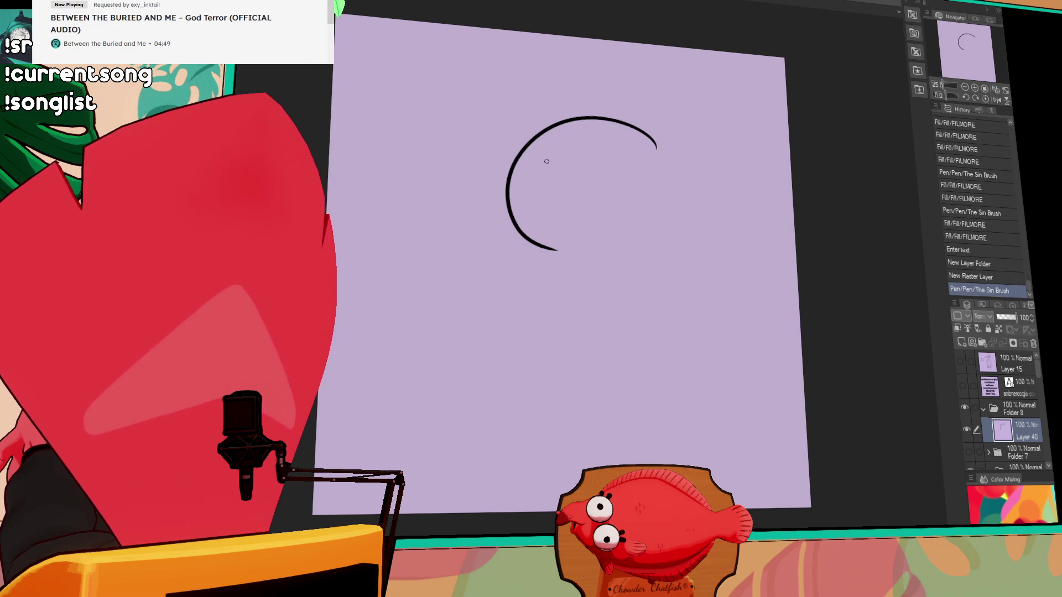
mouse_move(515, 153)
left_mouse_down()
mouse_move(594, 116)
mouse_move(683, 169)
left_mouse_up()
key("ctrl+z")
mouse_move(639, 128)
left_mouse_down()
mouse_move(697, 110)
mouse_move(698, 198)
left_mouse_up()
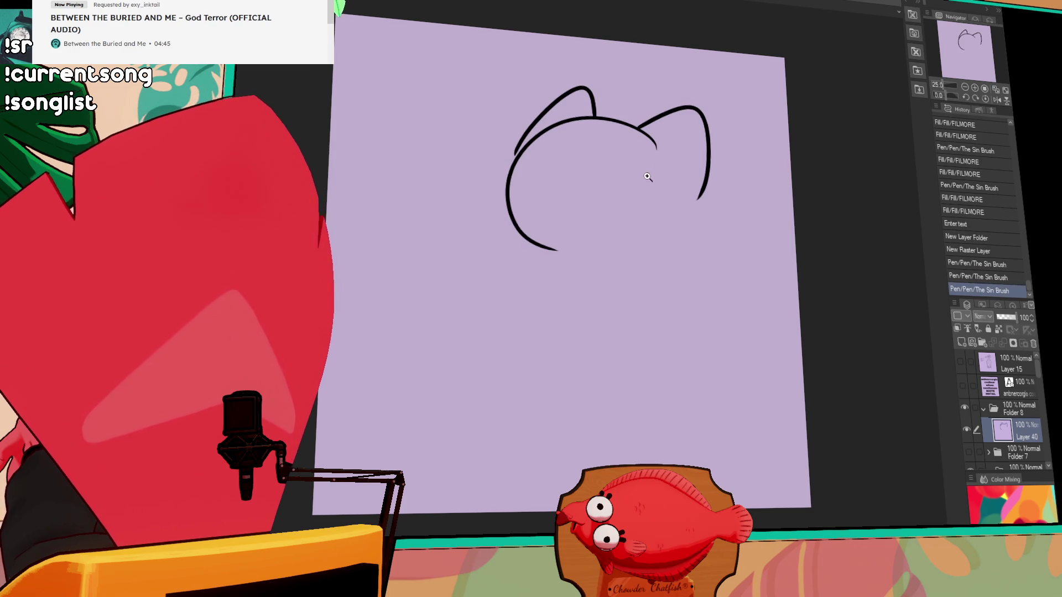
mouse_move(522, 172)
left_mouse_down()
mouse_move(515, 166)
mouse_move(577, 147)
mouse_move(614, 147)
left_mouse_up()
mouse_move(598, 155)
left_mouse_down()
mouse_move(658, 151)
mouse_move(503, 119)
mouse_move(486, 178)
mouse_move(509, 203)
left_mouse_up()
Redraw the lower-left ear edge, erase the line between the ears, and dot both pupils
key("ctrl+z")
left_click_drag(575, 89, 517, 155)
mouse_move(595, 106)
left_mouse_down()
mouse_move(572, 85)
mouse_move(590, 101)
left_mouse_up()
left_click_drag(600, 112, 590, 104)
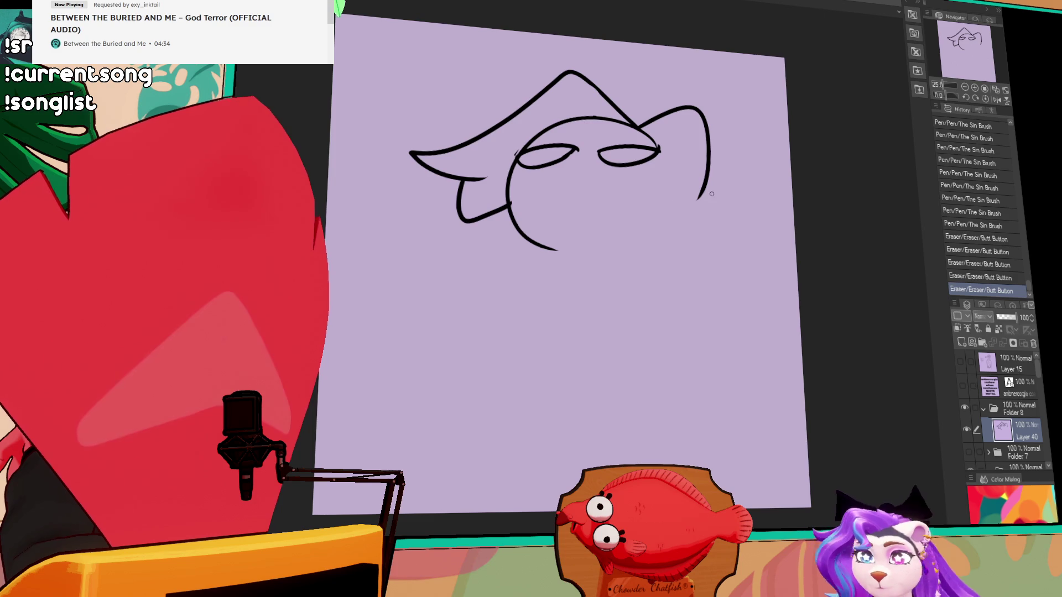
left_click(635, 152)
left_click(555, 151)
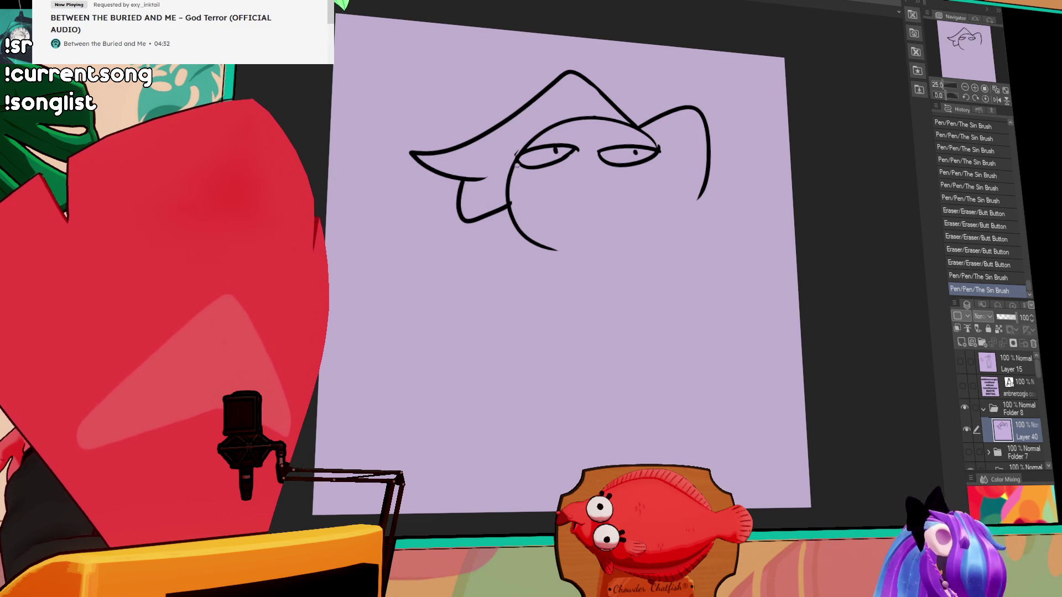
Add the under-eye line, the smile, the lower lip and brow marks above both eyes
mouse_move(570, 153)
left_mouse_down()
mouse_move(561, 155)
mouse_move(602, 164)
mouse_move(658, 154)
left_mouse_up()
left_click_drag(581, 200, 639, 178)
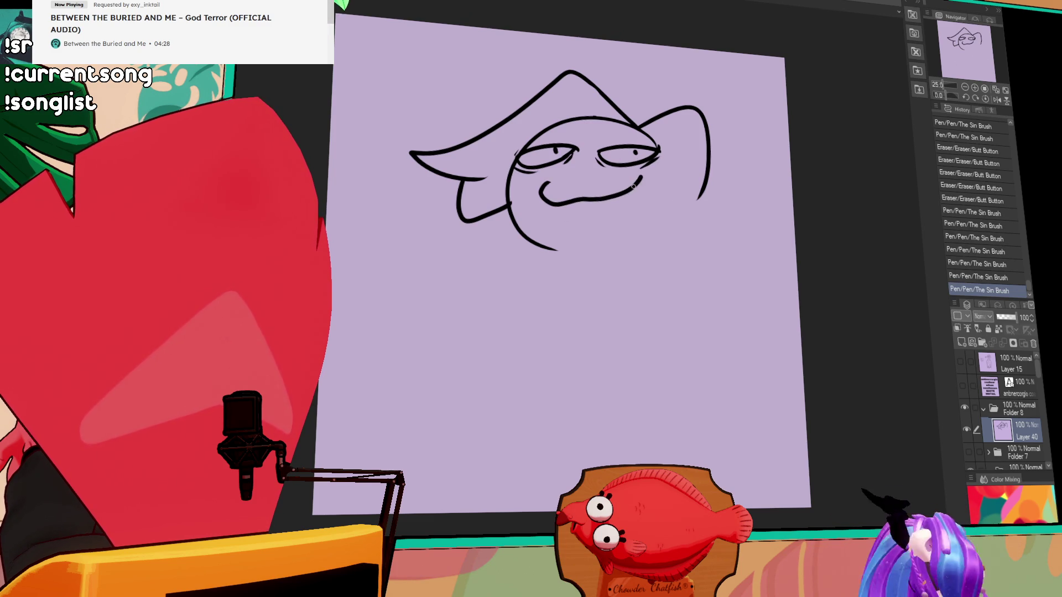
mouse_move(573, 203)
left_mouse_down()
mouse_move(605, 199)
mouse_move(577, 170)
mouse_move(585, 180)
left_mouse_up()
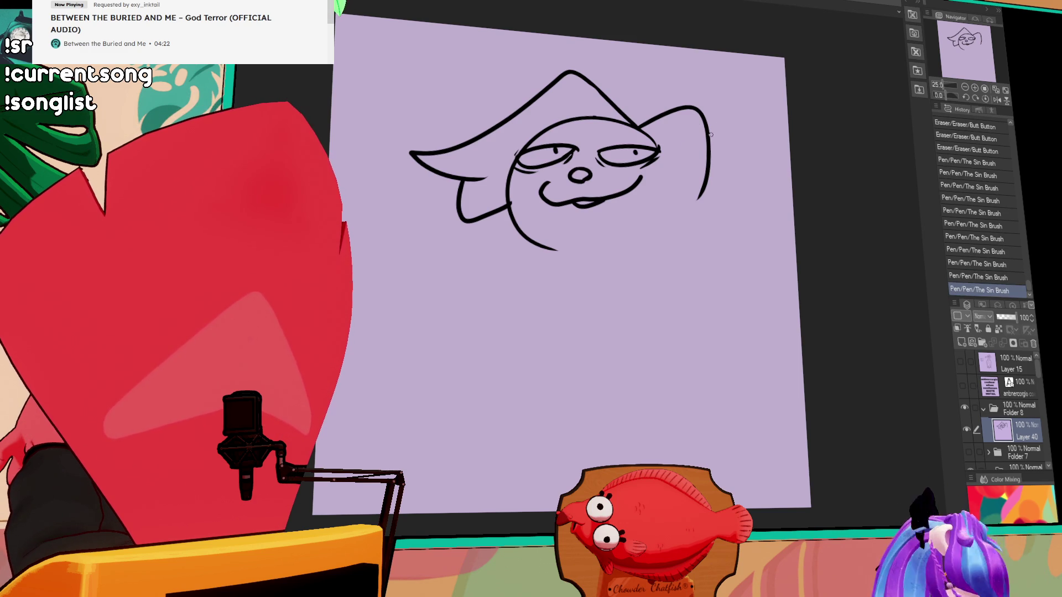
left_click_drag(544, 137, 555, 132)
left_click_drag(618, 135, 627, 133)
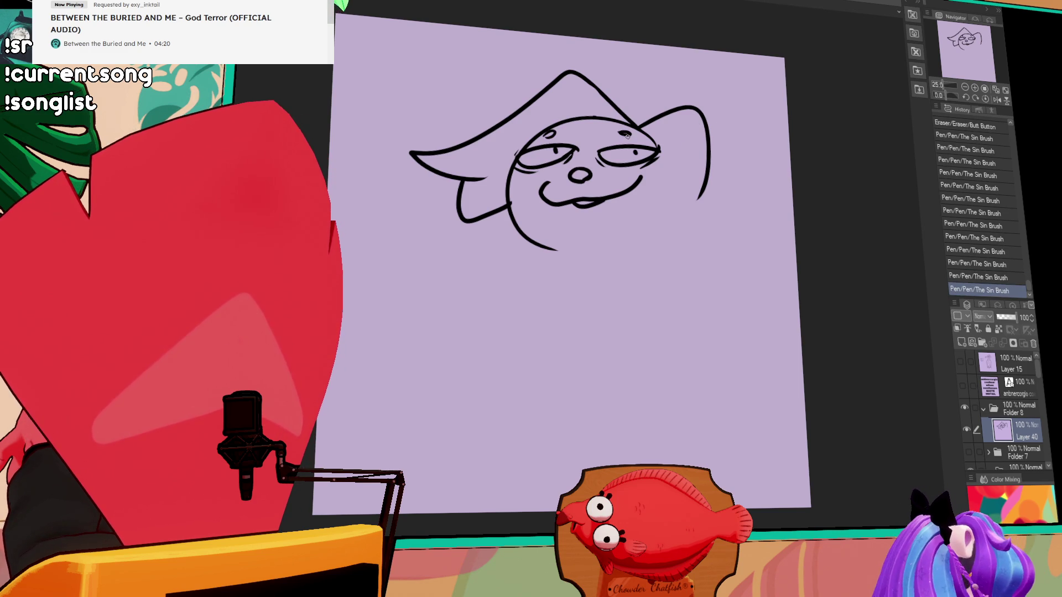
key("ctrl+z")
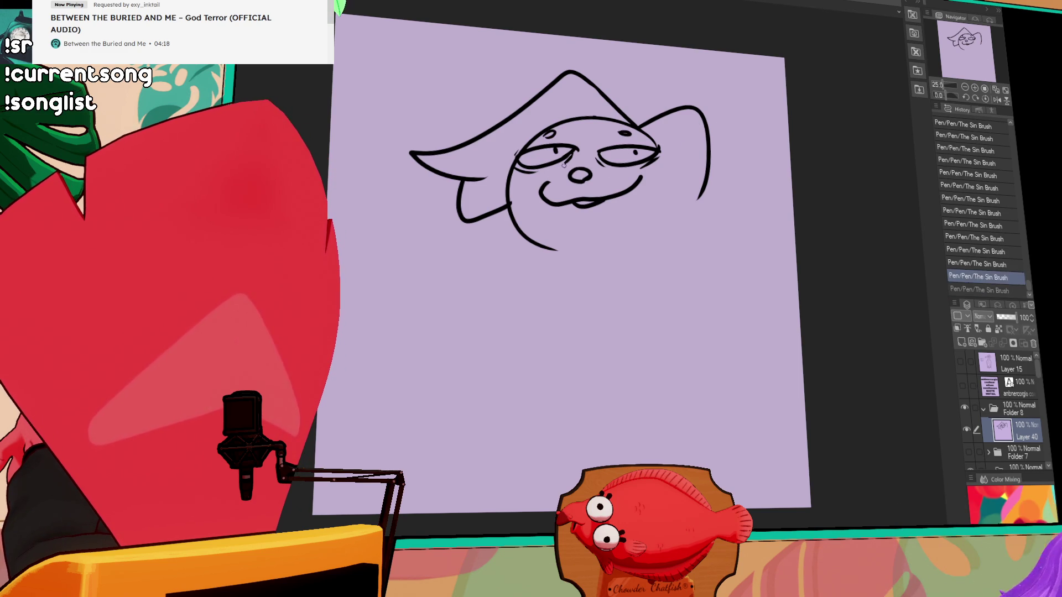
key("ctrl+y")
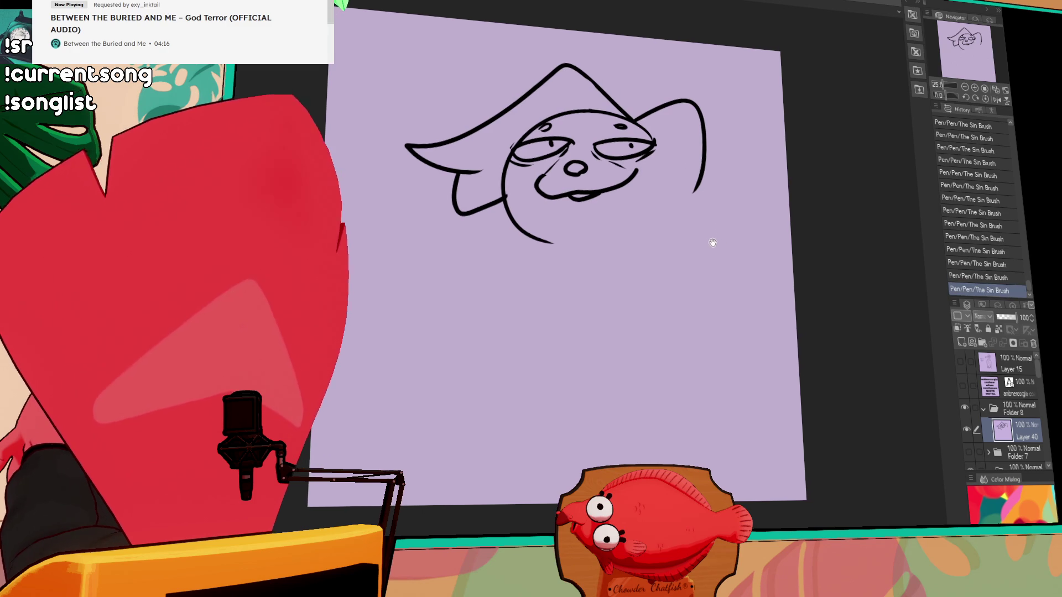
Draw the chin line and both sides of the neck
left_click_drag(621, 246, 629, 242)
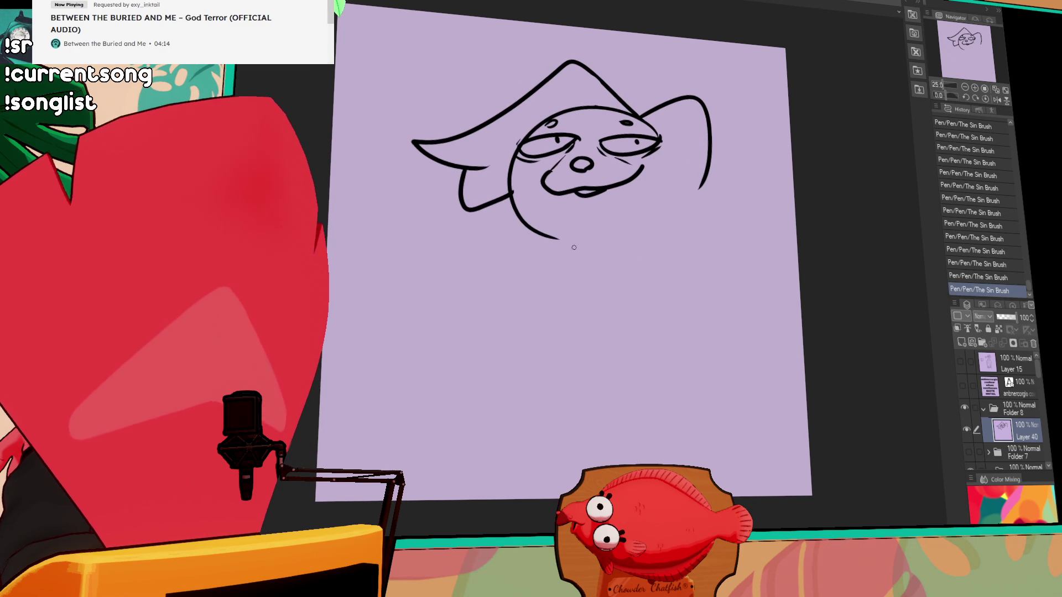
key("ctrl+z")
left_click_drag(544, 236, 593, 295)
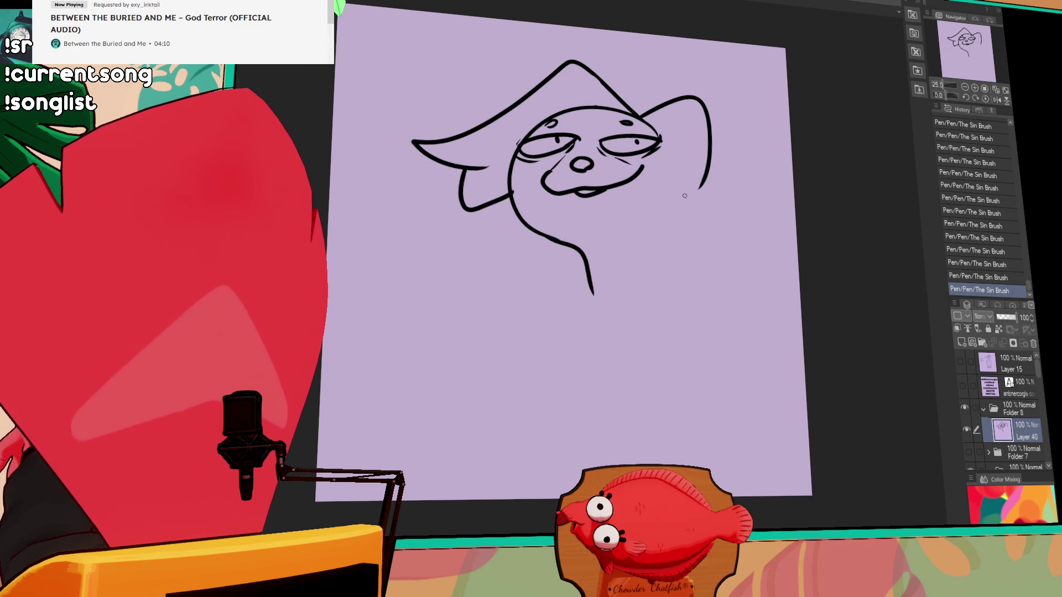
mouse_move(669, 150)
left_mouse_down()
mouse_move(641, 237)
mouse_move(648, 289)
mouse_move(657, 286)
left_mouse_up()
mouse_move(580, 246)
left_mouse_down()
mouse_move(589, 293)
mouse_move(536, 301)
left_mouse_up()
key("ctrl+z")
Ink the left and right shoulder lines and the left side of the body
mouse_move(585, 270)
left_mouse_down()
mouse_move(493, 304)
mouse_move(495, 434)
left_mouse_up()
mouse_move(657, 271)
left_mouse_down()
mouse_move(755, 369)
mouse_move(763, 434)
left_mouse_up()
key("ctrl+z")
key("ctrl+z")
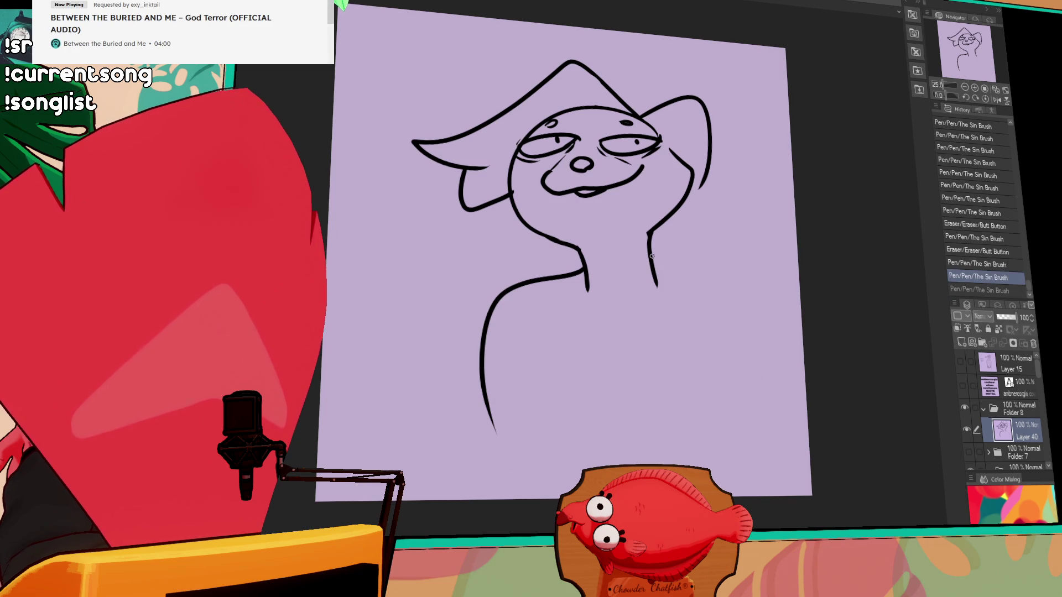
left_click_drag(656, 271, 778, 456)
mouse_move(559, 308)
left_mouse_down()
mouse_move(476, 357)
mouse_move(461, 486)
mouse_move(462, 426)
mouse_move(531, 472)
left_mouse_up()
key("ctrl+z")
key("ctrl+z")
Refine the left body curve and redraw the longer inner right body line
mouse_move(548, 325)
left_mouse_down()
mouse_move(491, 457)
mouse_move(482, 374)
mouse_move(542, 325)
mouse_move(491, 360)
left_mouse_up()
left_click_drag(561, 306, 486, 359)
left_click_drag(694, 319, 727, 418)
left_click_drag(685, 319, 741, 421)
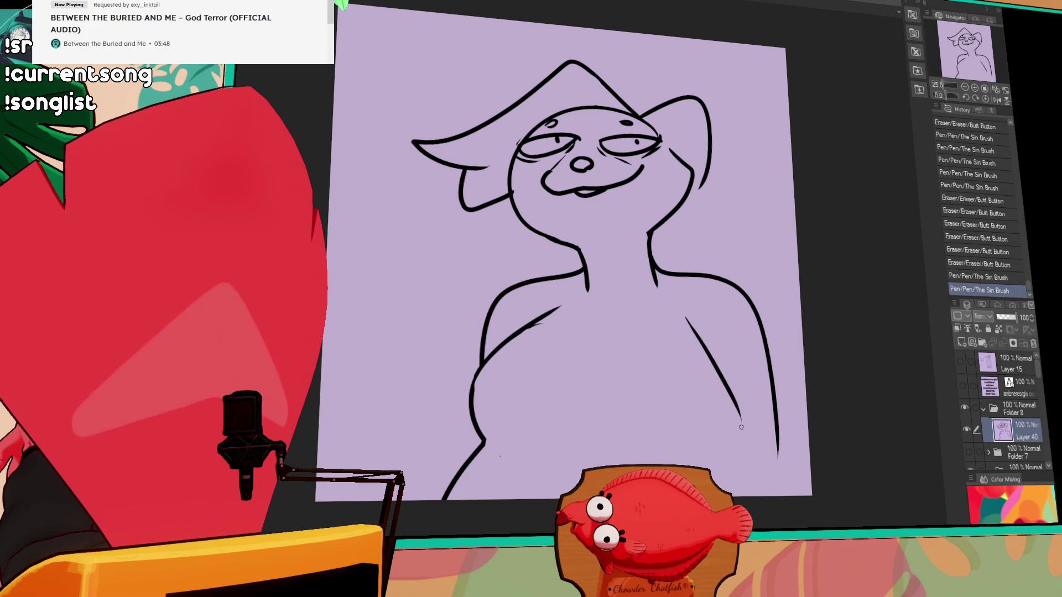
key("ctrl+z")
left_click_drag(686, 320, 744, 487)
left_click_drag(677, 295, 570, 261)
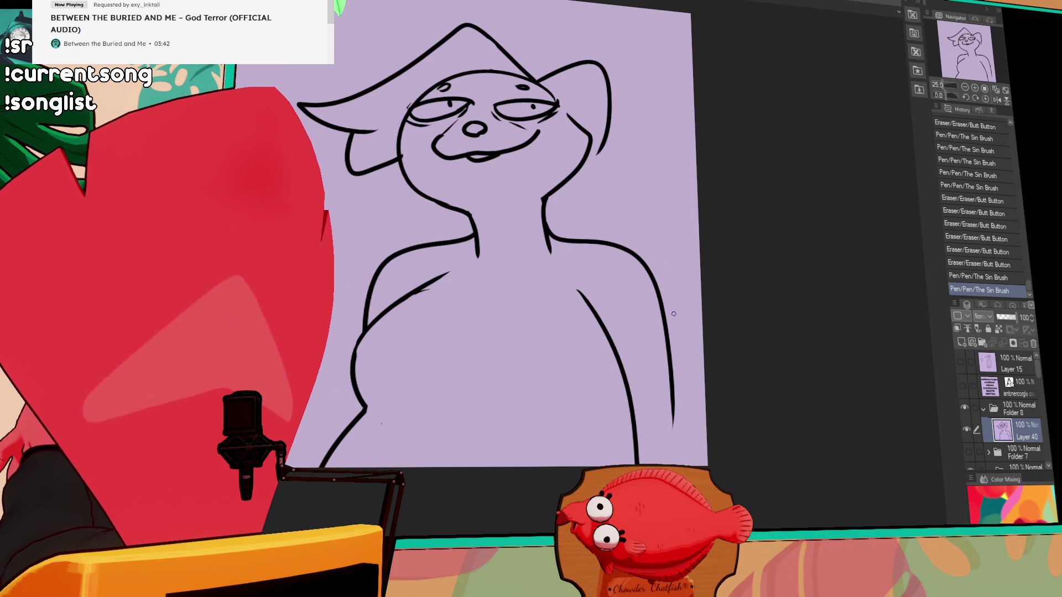
key("ctrl+z")
mouse_move(595, 307)
left_mouse_down()
mouse_move(590, 297)
mouse_move(653, 453)
left_mouse_up()
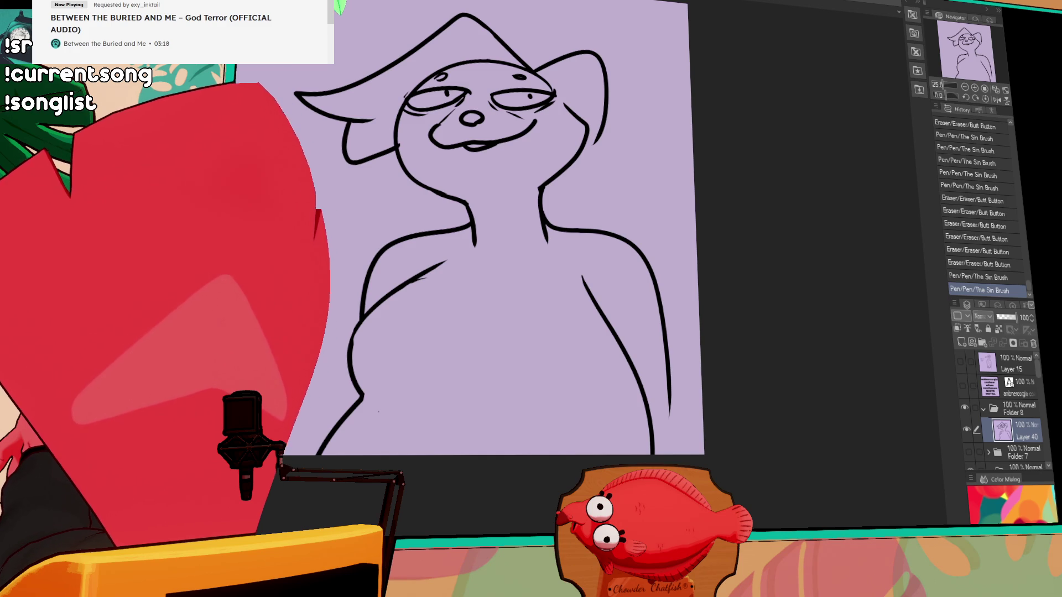
Touch up the neck line and draw the right body curve
mouse_move(473, 238)
left_mouse_down()
mouse_move(470, 250)
mouse_move(489, 229)
mouse_move(562, 252)
mouse_move(533, 217)
mouse_move(565, 302)
mouse_move(486, 288)
mouse_move(550, 272)
mouse_move(569, 287)
left_mouse_up()
key("ctrl+z")
key("ctrl+z")
mouse_move(621, 320)
left_mouse_down()
mouse_move(589, 292)
mouse_move(635, 378)
left_mouse_up()
left_click_drag(567, 283, 647, 459)
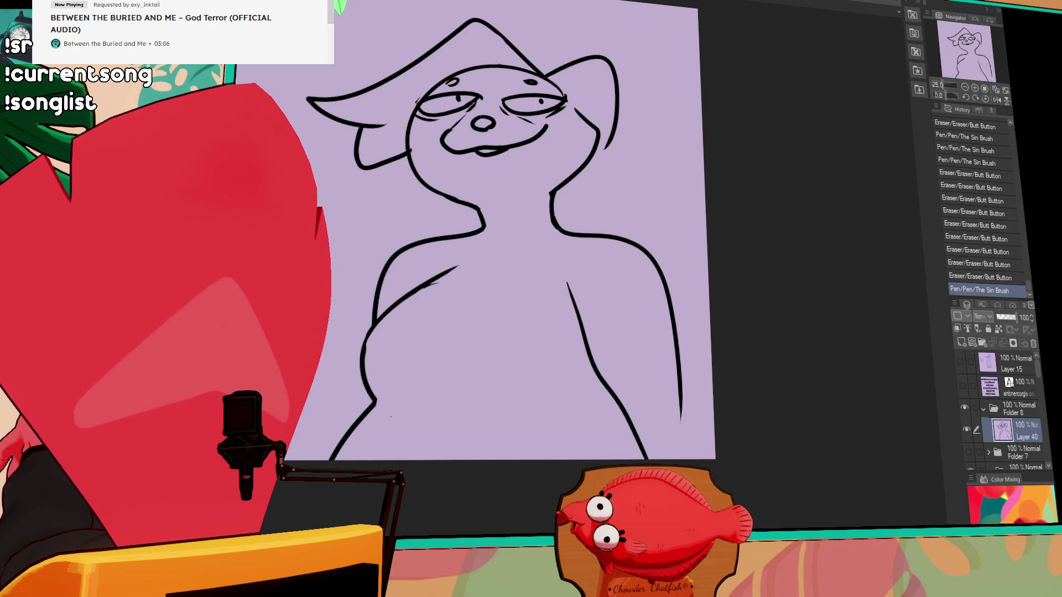
Erase and repeatedly redraw the lower right body line down toward the canvas edge
left_click_drag(682, 423, 681, 392)
left_click_drag(678, 352, 703, 459)
key("ctrl+z")
left_click_drag(685, 404, 677, 345)
left_click_drag(676, 335, 714, 437)
key("ctrl+z")
left_click_drag(658, 303, 670, 315)
left_click_drag(670, 315, 713, 420)
key("ctrl+z")
left_click_drag(682, 360, 686, 366)
left_click_drag(676, 322, 713, 387)
Redraw the lower right body line as one clean stroke
key("ctrl+z")
left_click_drag(671, 312, 702, 365)
left_click_drag(702, 365, 712, 390)
key("ctrl+z")
left_click_drag(673, 320, 714, 373)
key("ctrl+z")
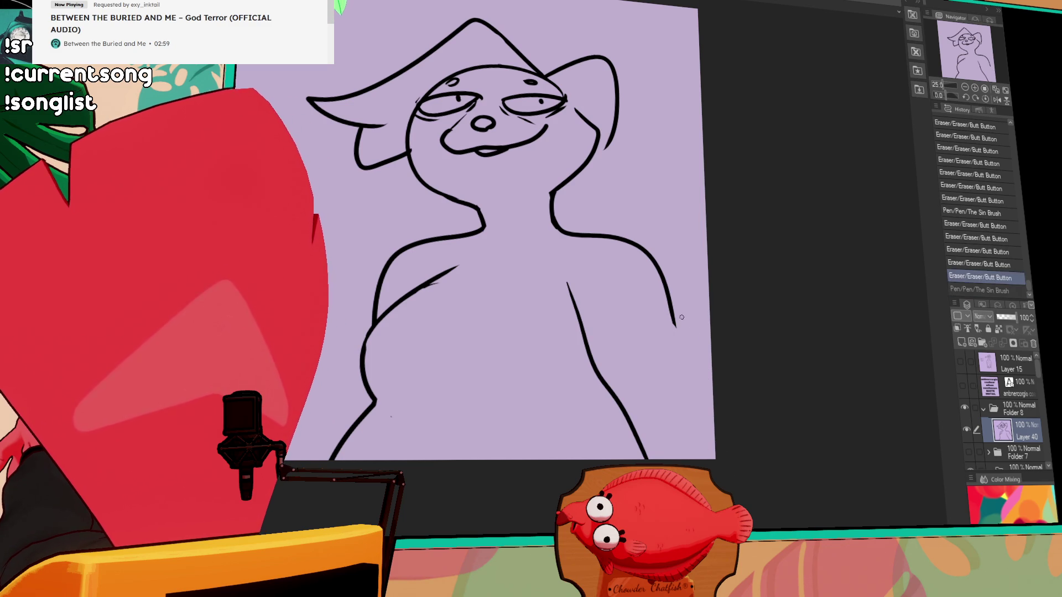
mouse_move(671, 303)
left_mouse_down()
mouse_move(713, 370)
mouse_move(659, 300)
left_mouse_up()
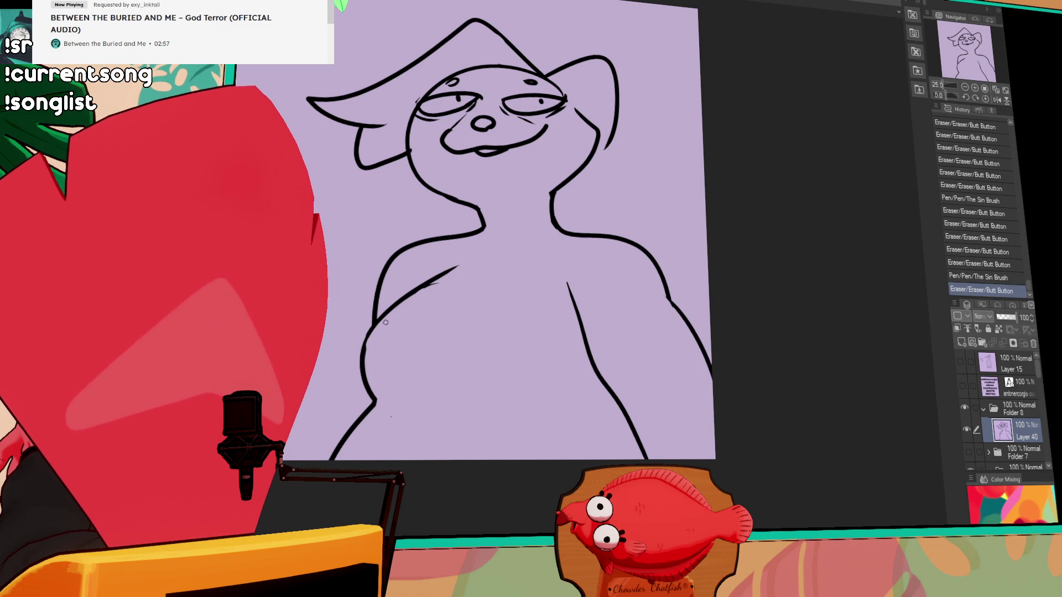
Add small touch-up strokes to the body outline and erase stray marks near the left body line
left_click_drag(388, 323, 365, 359)
left_click_drag(632, 289, 630, 348)
left_click_drag(389, 358, 382, 367)
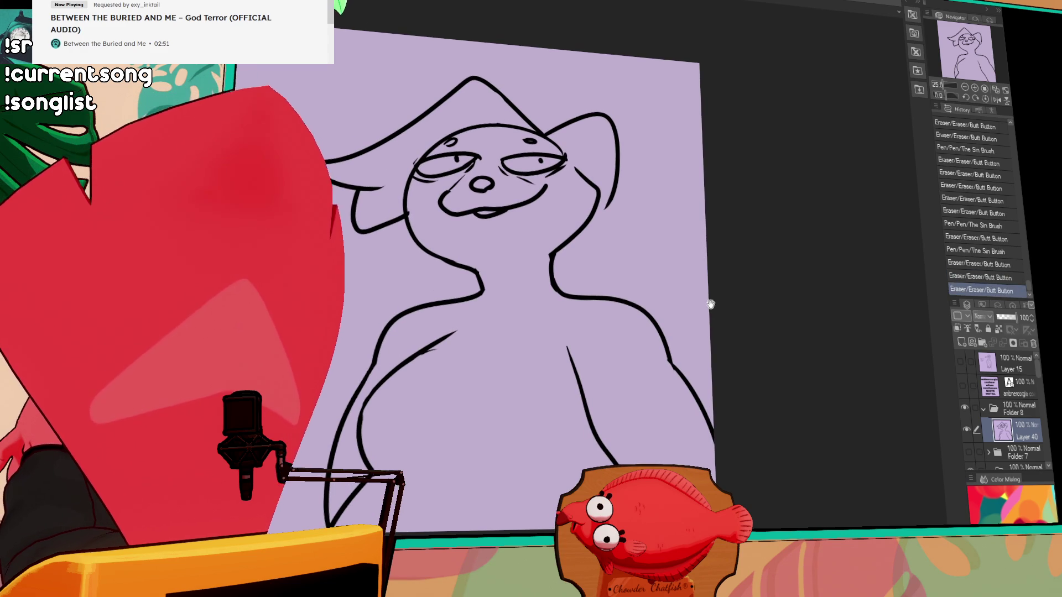
left_click_drag(710, 292, 718, 303)
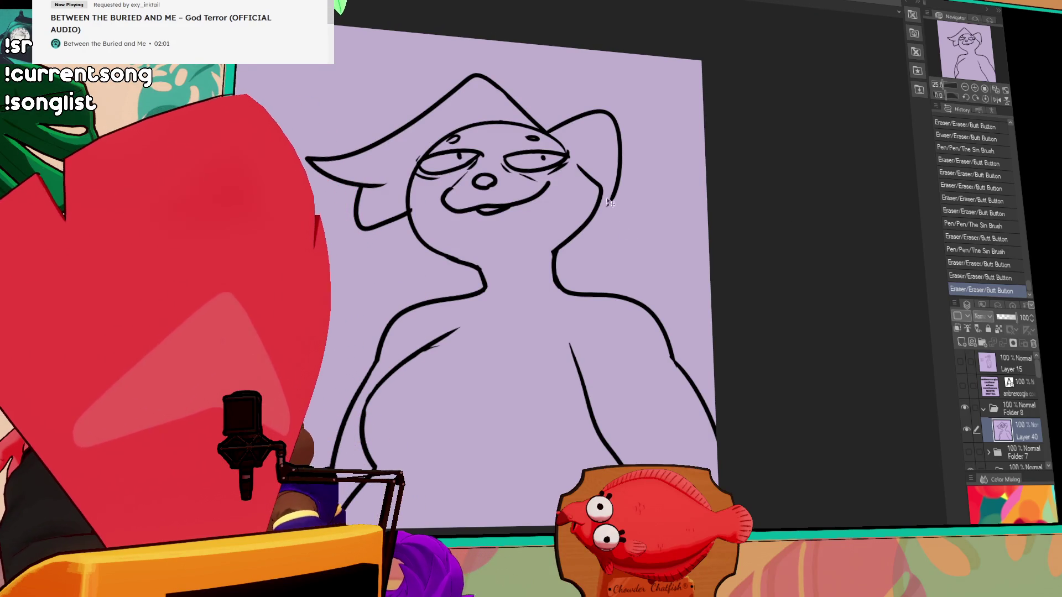
left_click_drag(611, 194, 609, 205)
key("ctrl+z")
Restore the cheek stroke and draw a hooked line beside the torso
key("ctrl+y")
key("ctrl+z")
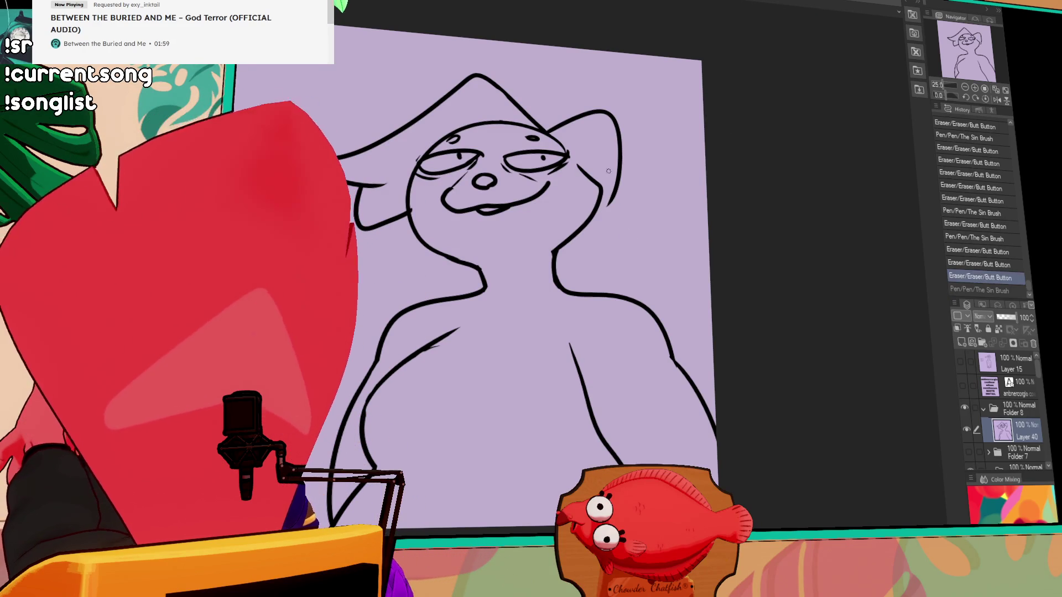
key("ctrl+y")
key("ctrl+z")
key("ctrl+y")
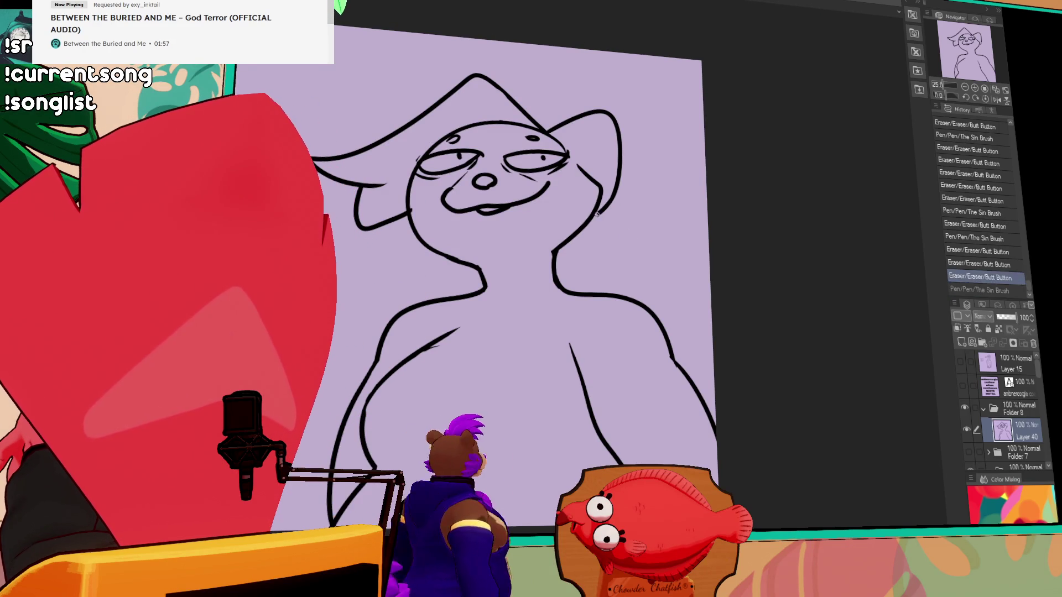
left_click_drag(696, 175, 691, 205)
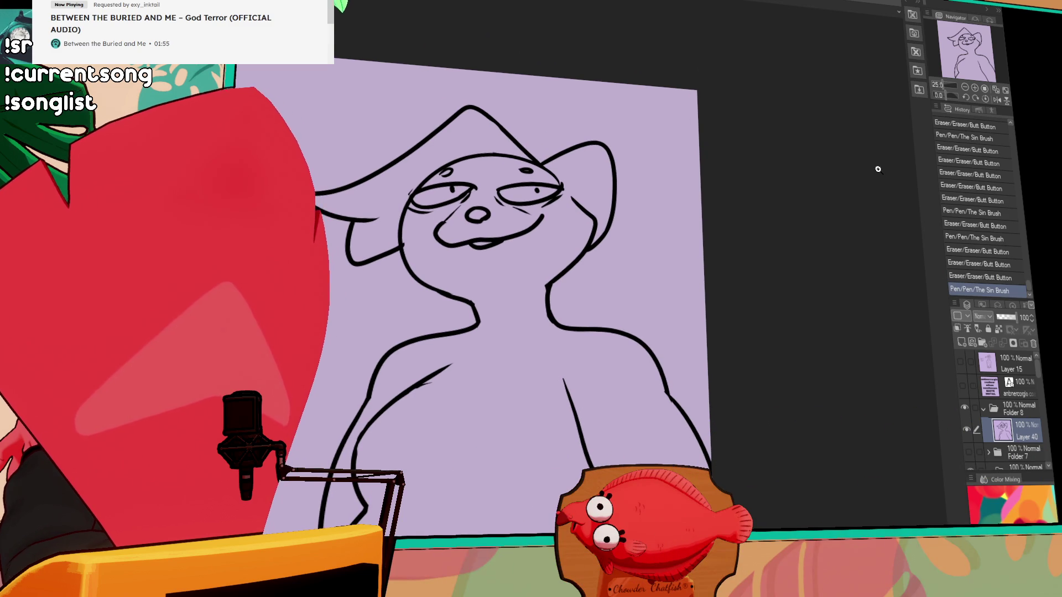
mouse_move(402, 250)
left_mouse_down()
mouse_move(384, 285)
mouse_move(480, 296)
left_mouse_up()
Erase small bits of the face outline, join the neck line and redraw the chest line
left_click_drag(405, 244, 422, 255)
left_click_drag(587, 189, 591, 195)
left_click_drag(549, 283, 528, 289)
mouse_move(668, 264)
left_mouse_down()
mouse_move(664, 284)
mouse_move(643, 235)
left_mouse_up()
mouse_move(424, 336)
left_mouse_down()
mouse_move(434, 324)
mouse_move(387, 353)
left_mouse_up()
left_click_drag(353, 398, 359, 381)
left_click_drag(671, 284, 663, 278)
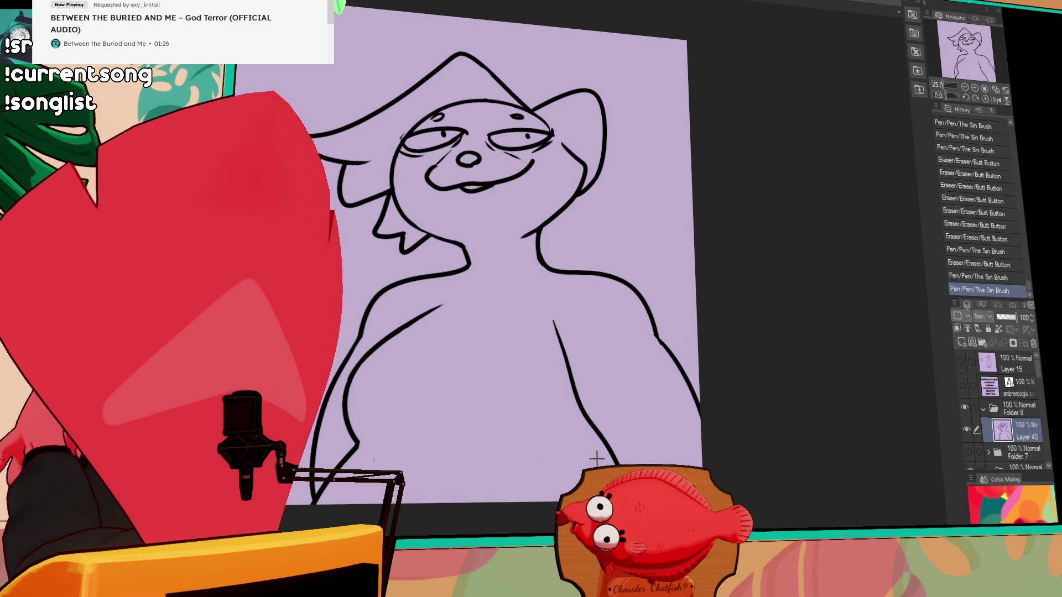
Paste the copied chat screenshot onto the canvas as Layer 41
key("ctrl+v")
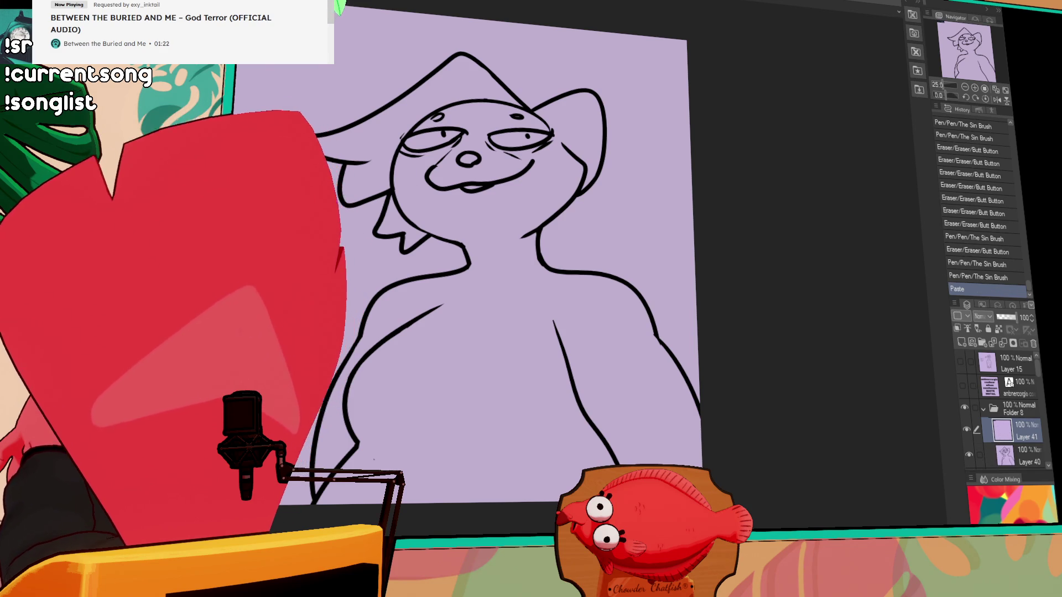
scroll(354, 166, "up", 10)
scroll(354, 168, "up", 5)
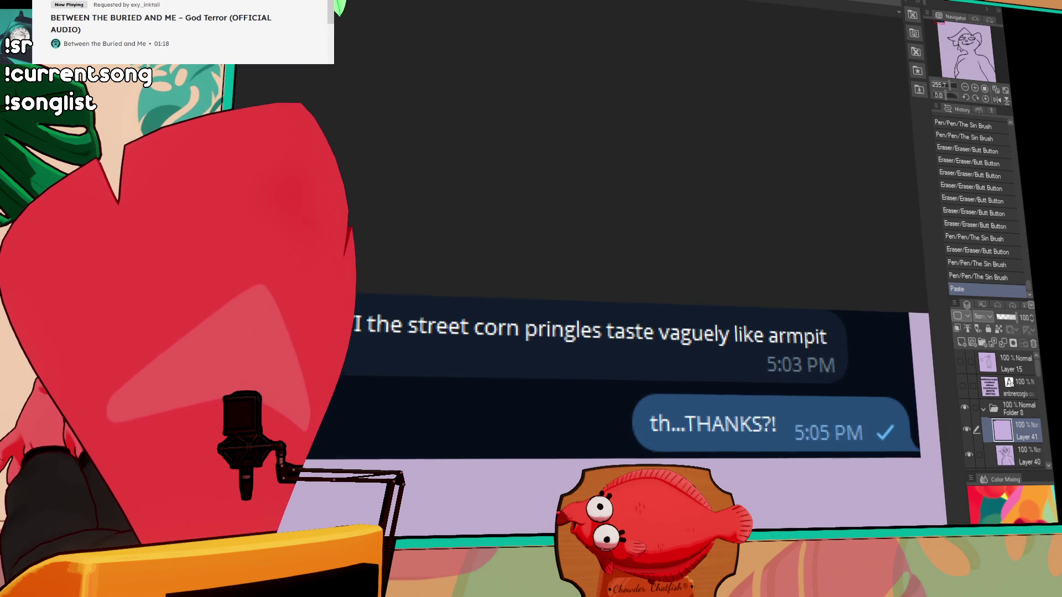
Read the pasted chat image, then delete Layer 41 holding it
left_click_drag(355, 168, 404, 159)
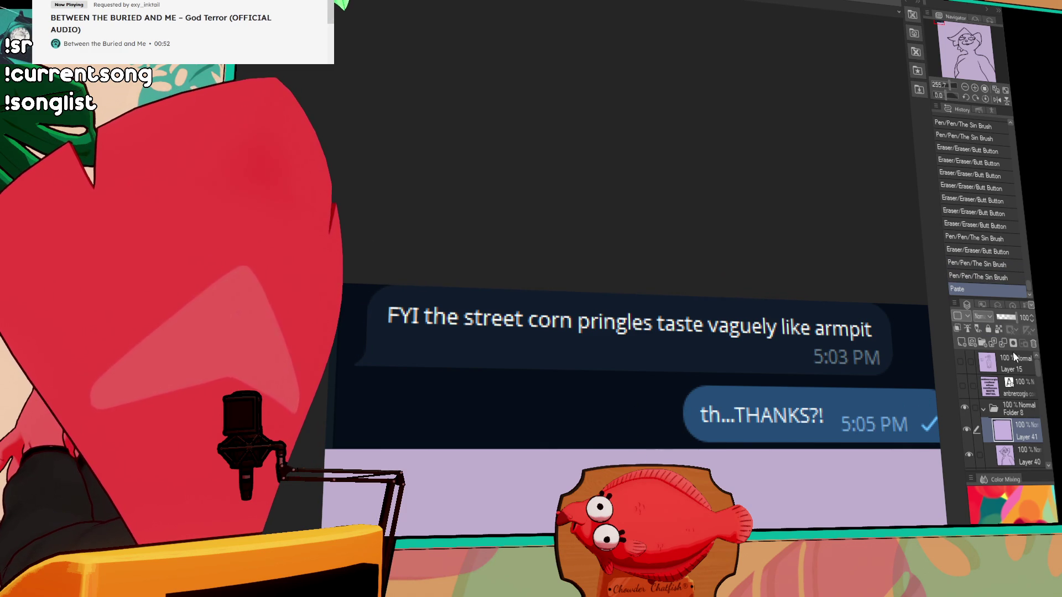
left_click(1033, 344)
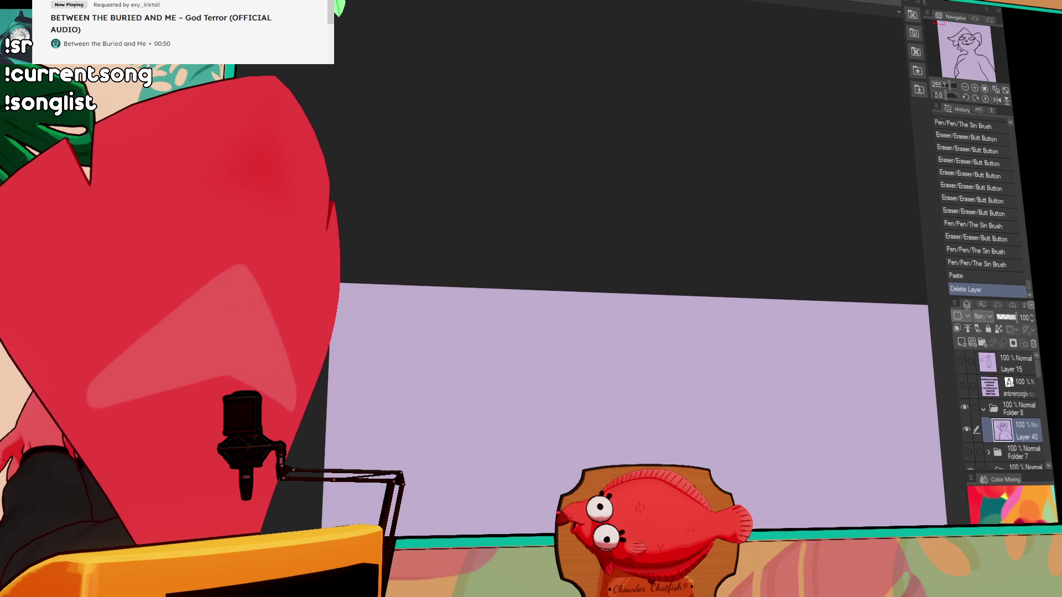
Zoom out, erase a small bit of lineart and connect the neck line to the arm line
scroll(645, 308, "down", 5)
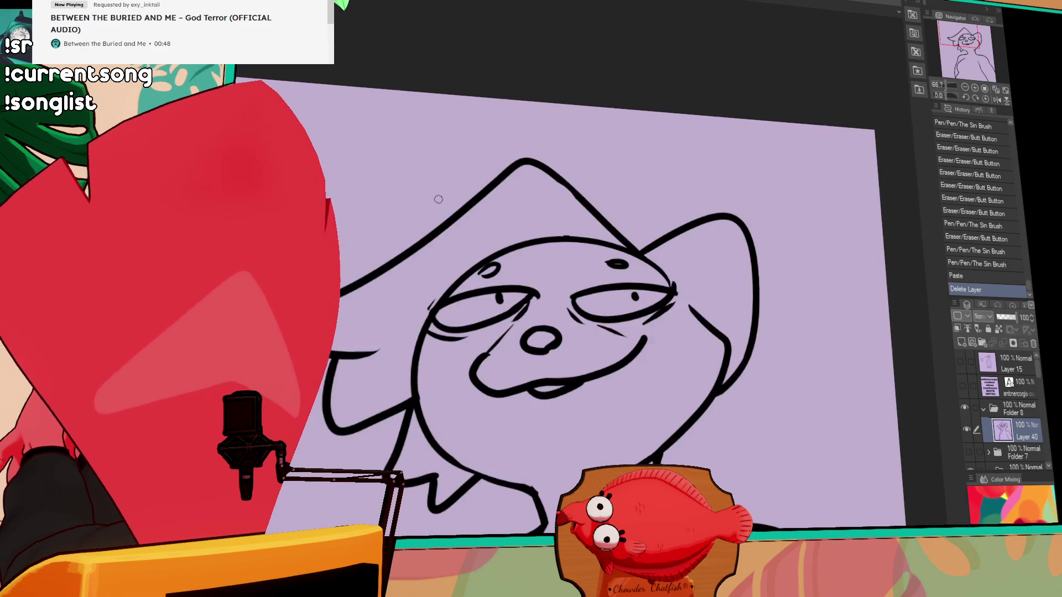
scroll(410, 193, "down", 2)
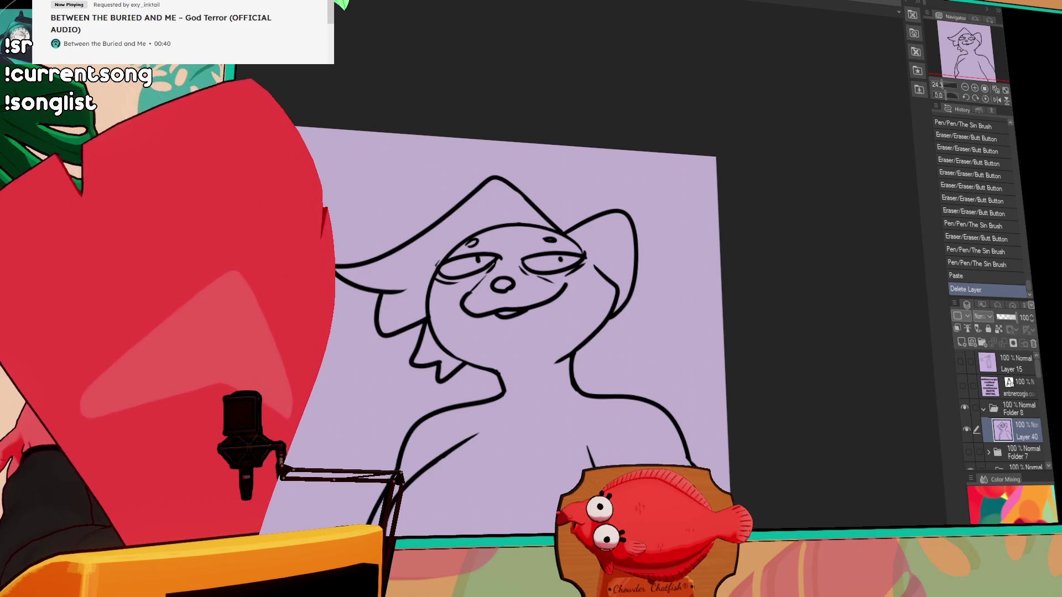
mouse_move(676, 280)
left_mouse_down()
mouse_move(687, 327)
mouse_move(718, 339)
mouse_move(694, 384)
mouse_move(761, 345)
left_mouse_up()
left_click_drag(722, 306, 685, 312)
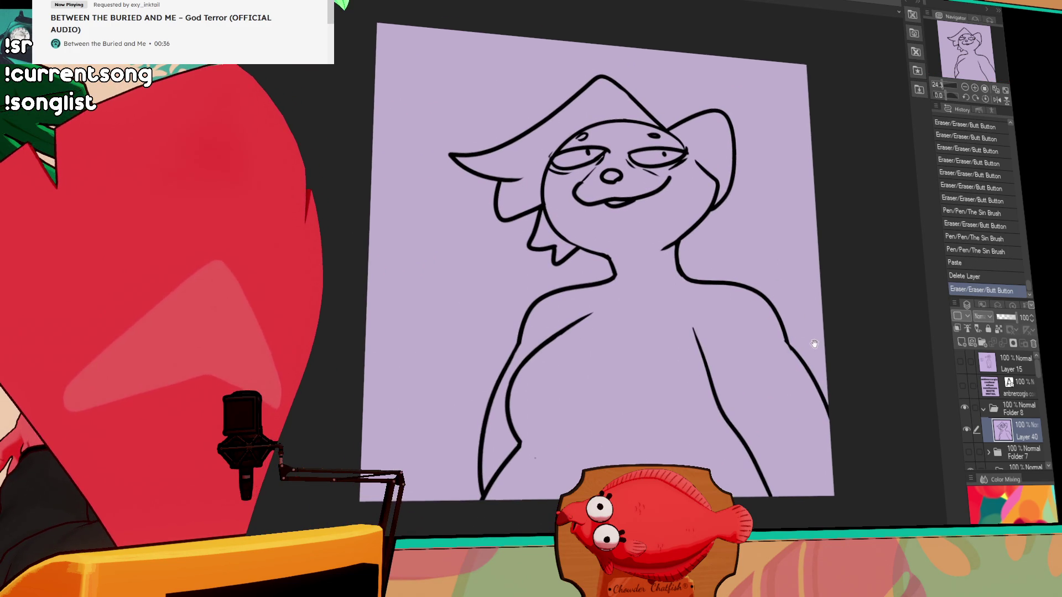
mouse_move(612, 288)
left_mouse_down()
mouse_move(591, 324)
mouse_move(688, 287)
left_mouse_up()
key("ctrl+z")
Try short strokes under the chin and settle on a short vertical neck line
left_click_drag(588, 325, 602, 350)
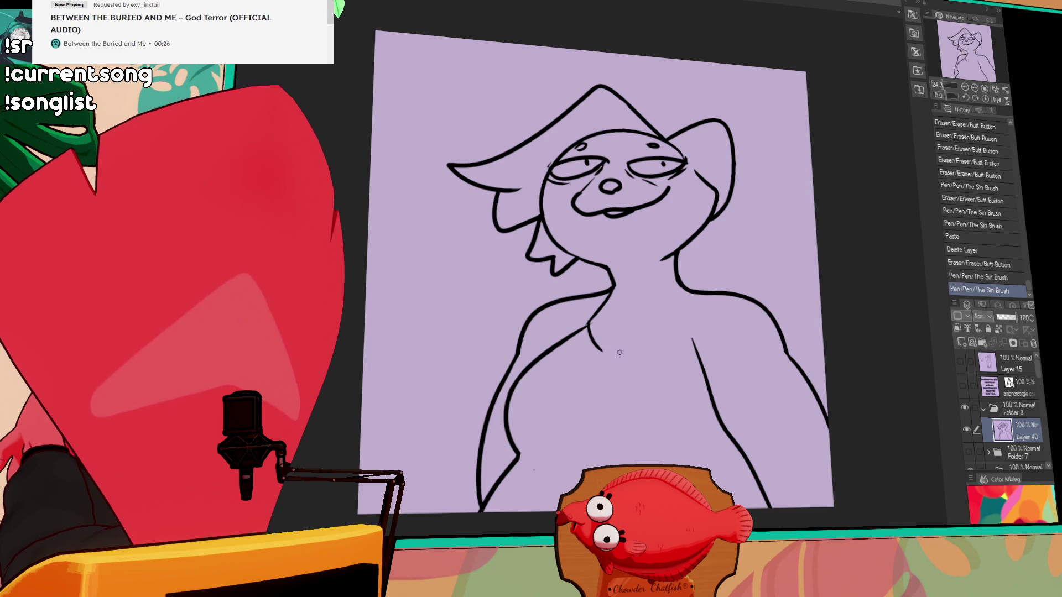
key("ctrl+z")
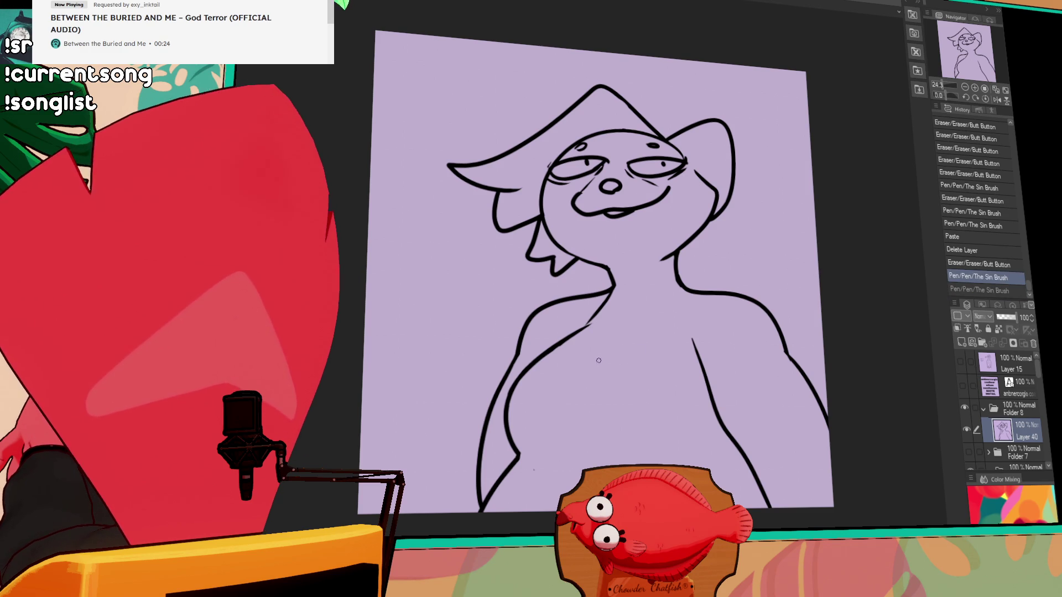
key("ctrl+z")
mouse_move(590, 323)
left_mouse_down()
mouse_move(608, 354)
mouse_move(653, 365)
mouse_move(636, 348)
mouse_move(680, 330)
mouse_move(603, 354)
mouse_move(681, 327)
left_mouse_up()
key("ctrl+z")
key("ctrl+z")
key("ctrl+z")
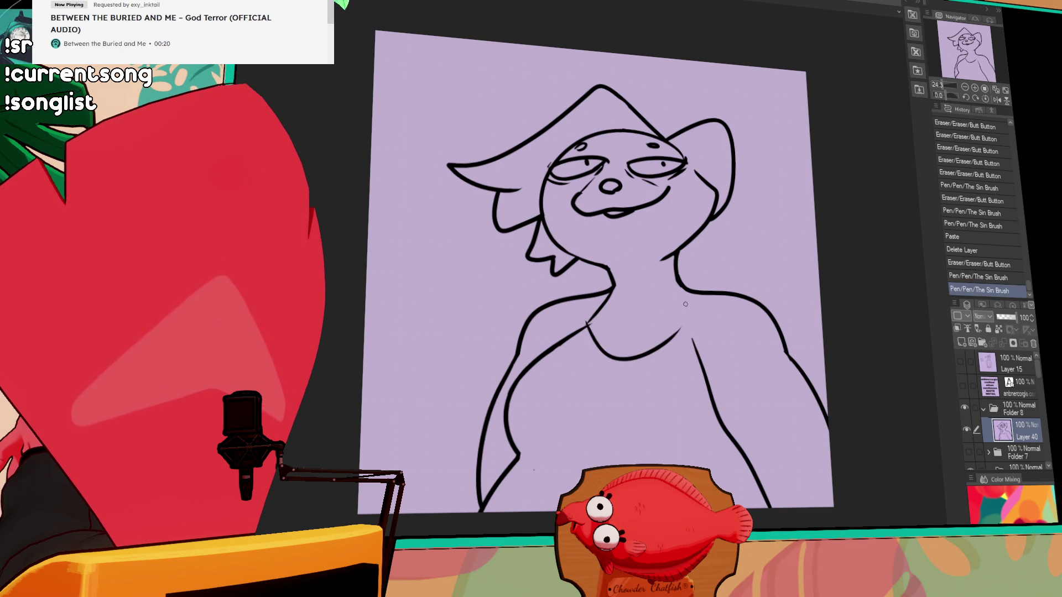
mouse_move(680, 287)
left_mouse_down()
mouse_move(680, 330)
mouse_move(706, 379)
left_mouse_up()
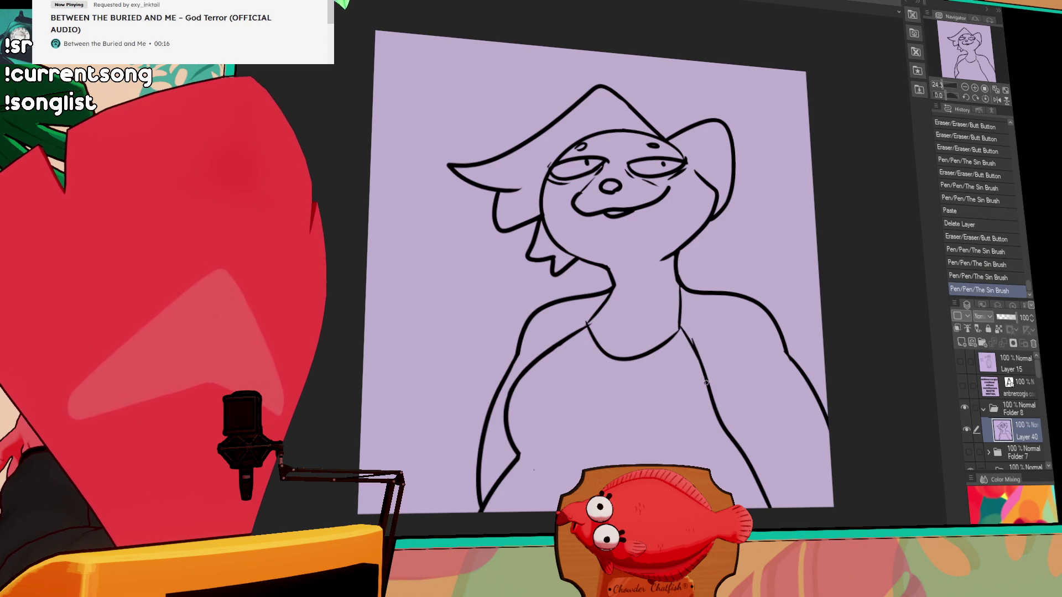
Draw jagged fur tufts at the neck-shoulder junction and add a new raster layer
left_click_drag(758, 264, 763, 279)
mouse_move(680, 302)
left_mouse_down()
mouse_move(730, 325)
mouse_move(719, 305)
left_mouse_up()
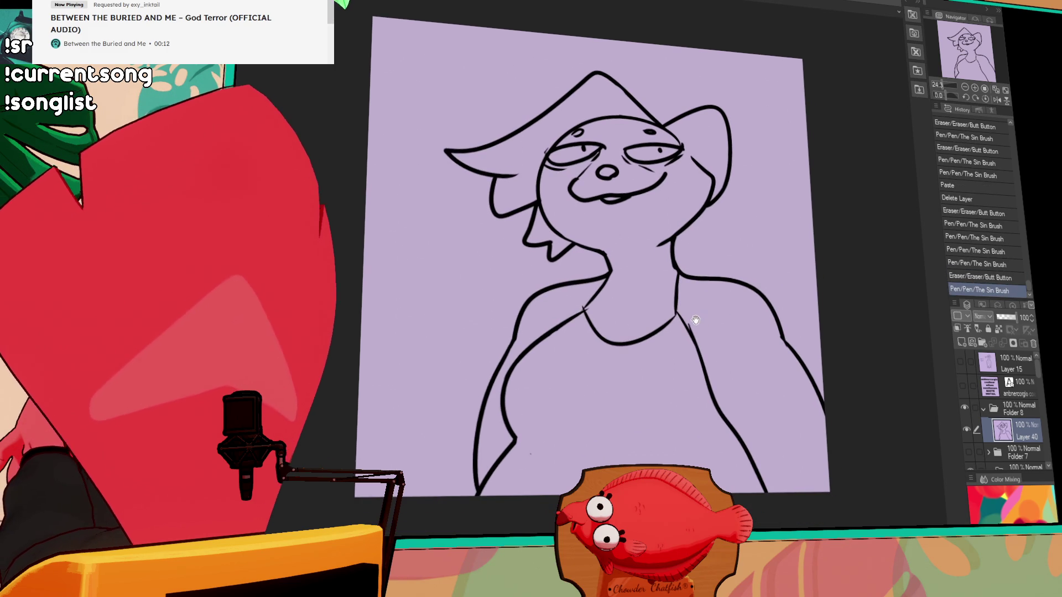
left_click_drag(632, 291, 624, 284)
key("ctrl+z")
left_click_drag(783, 356, 741, 352)
mouse_move(668, 201)
left_mouse_down()
mouse_move(669, 237)
mouse_move(639, 248)
left_mouse_up()
key("ctrl+z")
left_click_drag(527, 241, 586, 292)
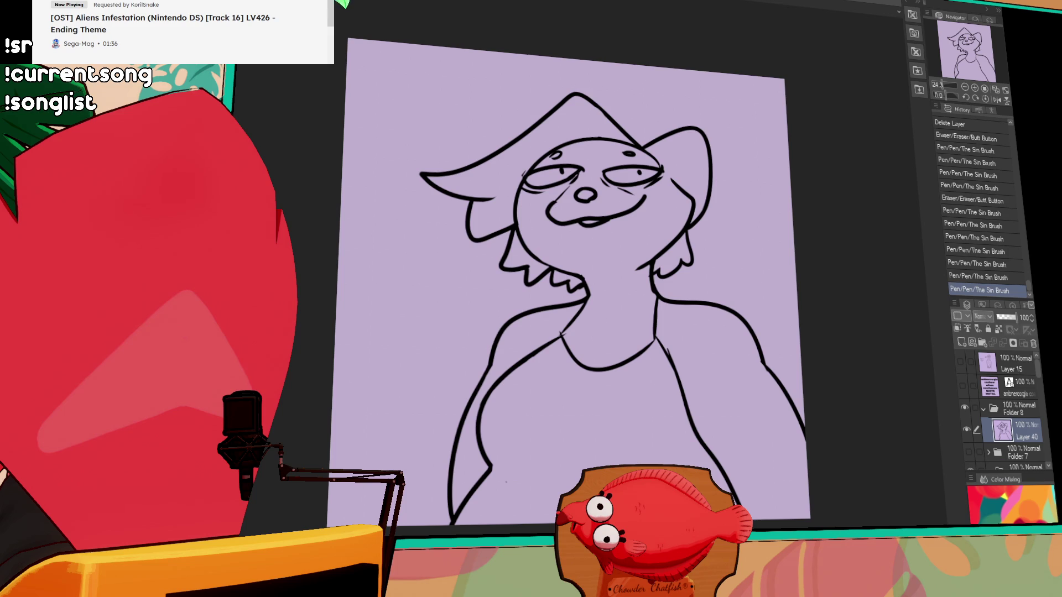
left_click(968, 342)
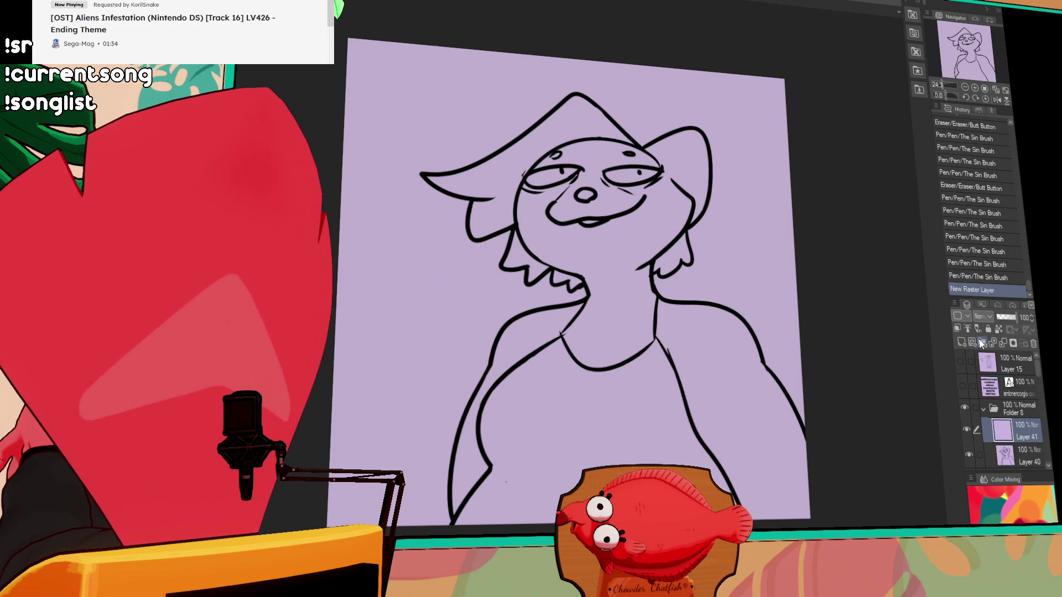
Move the new layer beneath the Layer 40 lineart
left_click_drag(1018, 430, 1026, 461)
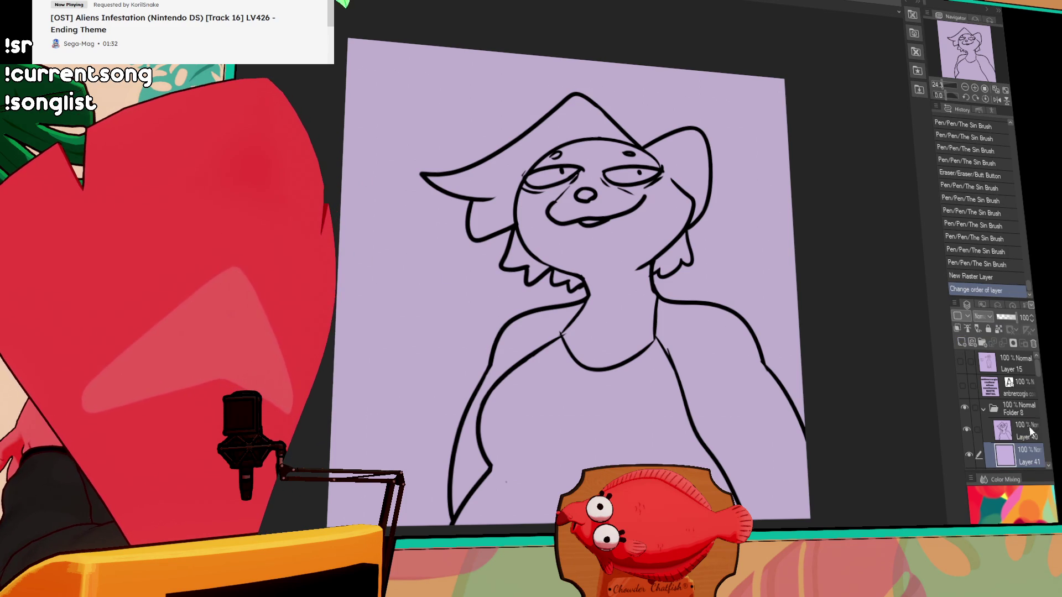
left_click_drag(420, 138, 663, 415)
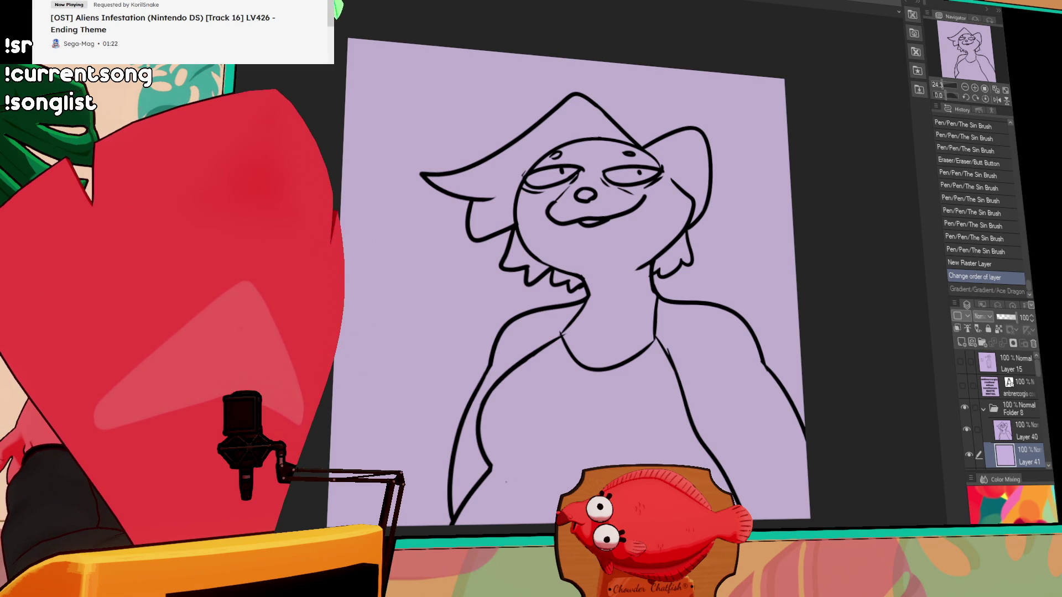
mouse_move(784, 292)
left_mouse_down()
mouse_move(813, 525)
mouse_move(387, 128)
mouse_move(799, 237)
mouse_move(786, 292)
left_mouse_up()
Set Layer 40 as reference layer and lasso-fill the whole figure with flat mauve-grey
left_click(1023, 431)
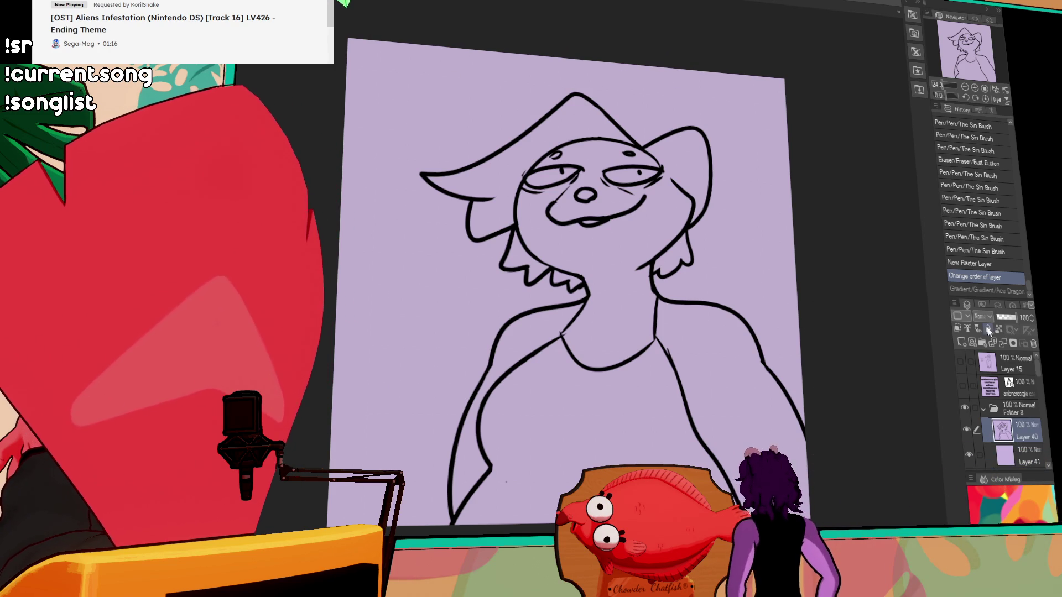
left_click(967, 328)
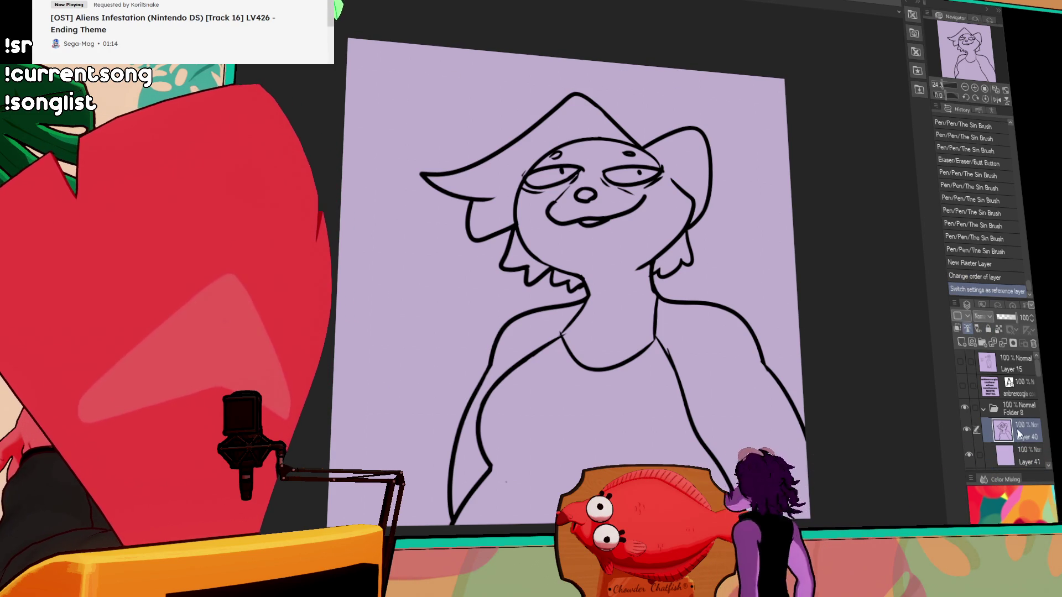
mouse_move(784, 291)
left_mouse_down()
mouse_move(828, 351)
mouse_move(719, 547)
mouse_move(340, 232)
mouse_move(841, 280)
mouse_move(832, 388)
left_mouse_up()
left_click(1016, 451)
key("ctrl+z")
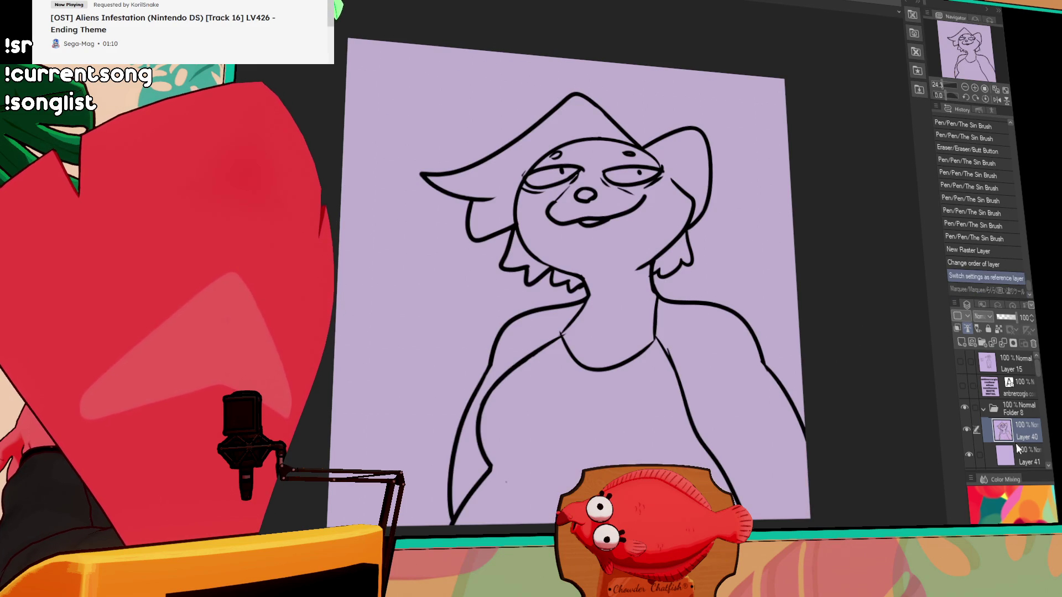
mouse_move(772, 326)
left_mouse_down()
mouse_move(851, 415)
mouse_move(818, 553)
mouse_move(354, 498)
mouse_move(659, 51)
mouse_move(848, 291)
mouse_move(836, 317)
left_mouse_up()
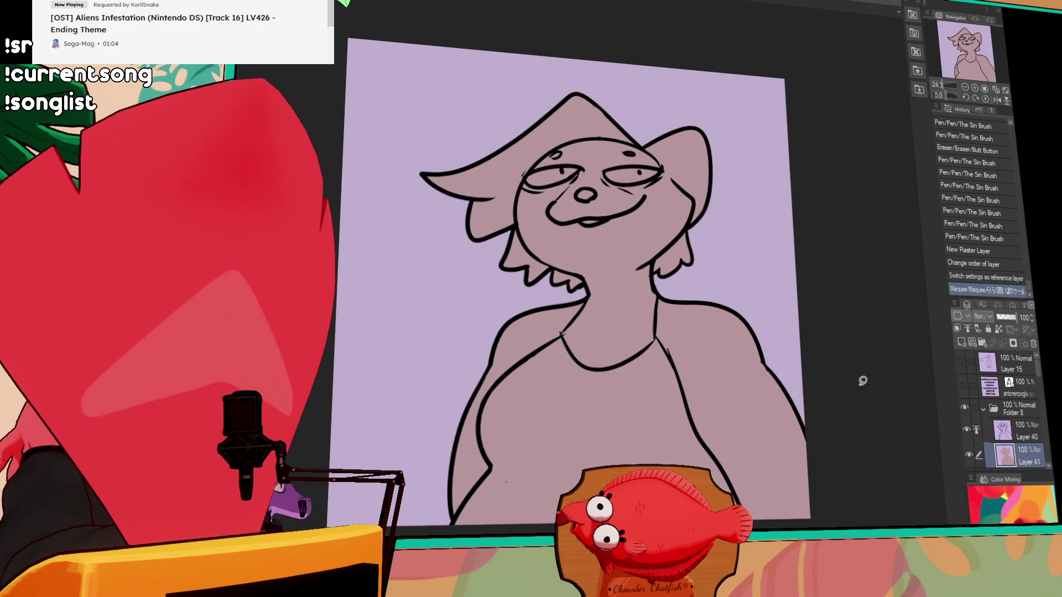
On the lineart layer, redraw the figure's lower-right outline stroke
left_click(1010, 424)
left_click_drag(801, 472, 765, 473)
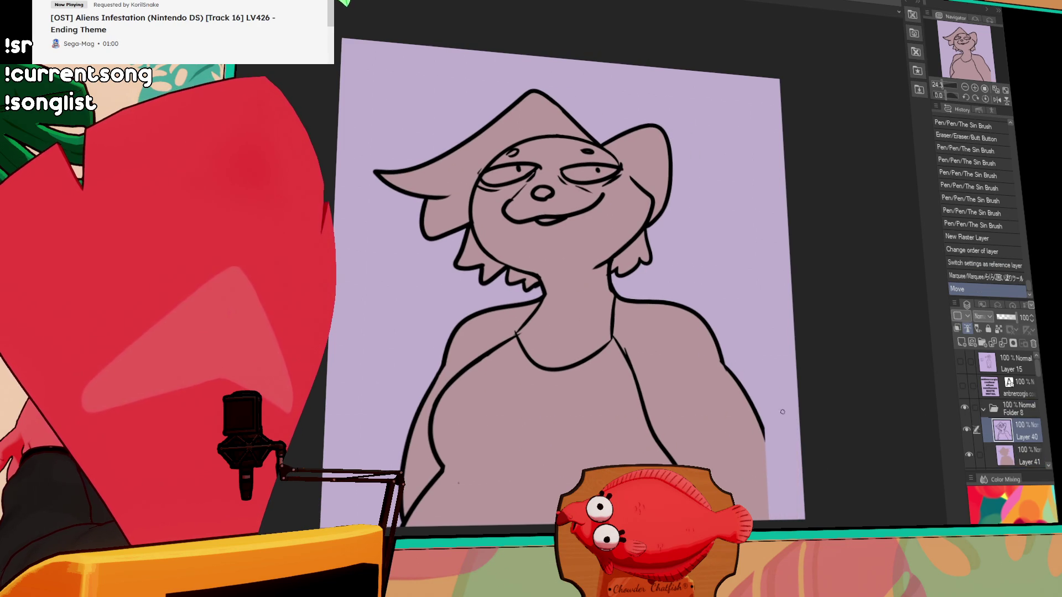
left_click_drag(767, 423, 784, 520)
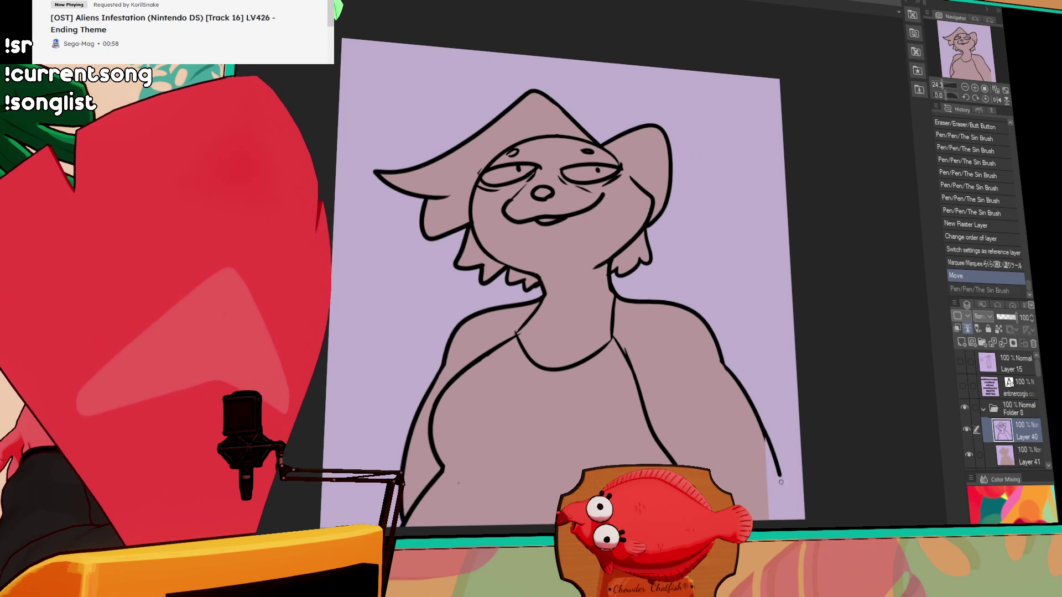
key("ctrl+z")
left_click_drag(752, 410, 776, 520)
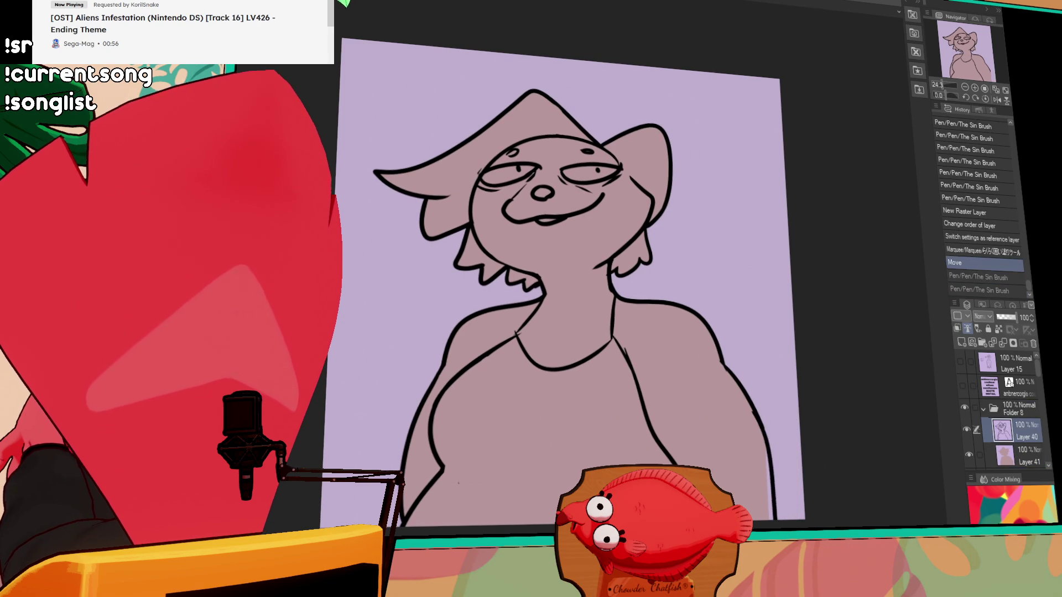
key("ctrl+z")
left_click_drag(762, 425, 781, 520)
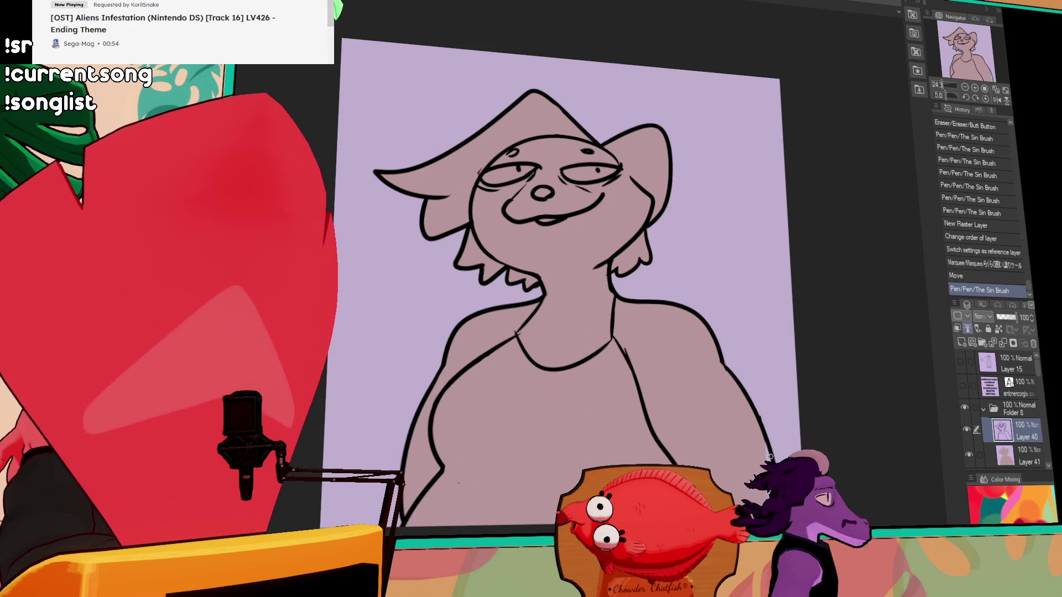
Touch up the lower-right edge of the base colour fill
left_click(989, 455)
left_click_drag(766, 460, 777, 520)
left_click_drag(768, 454, 773, 517)
left_click_drag(770, 479, 772, 511)
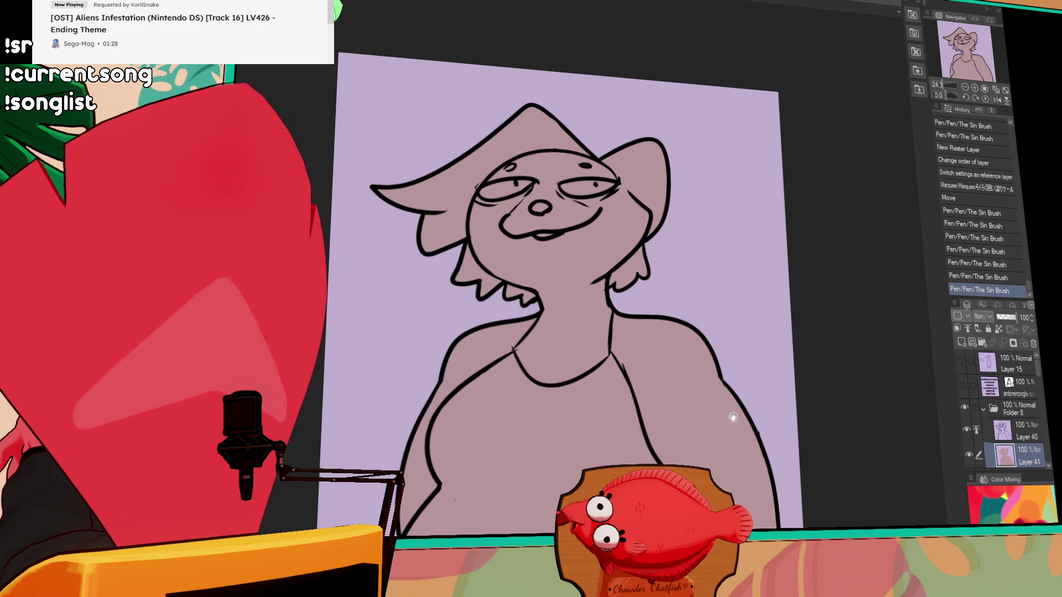
Return to the lineart layer and erase stray ink marks on the character
key("alt+bracketright")
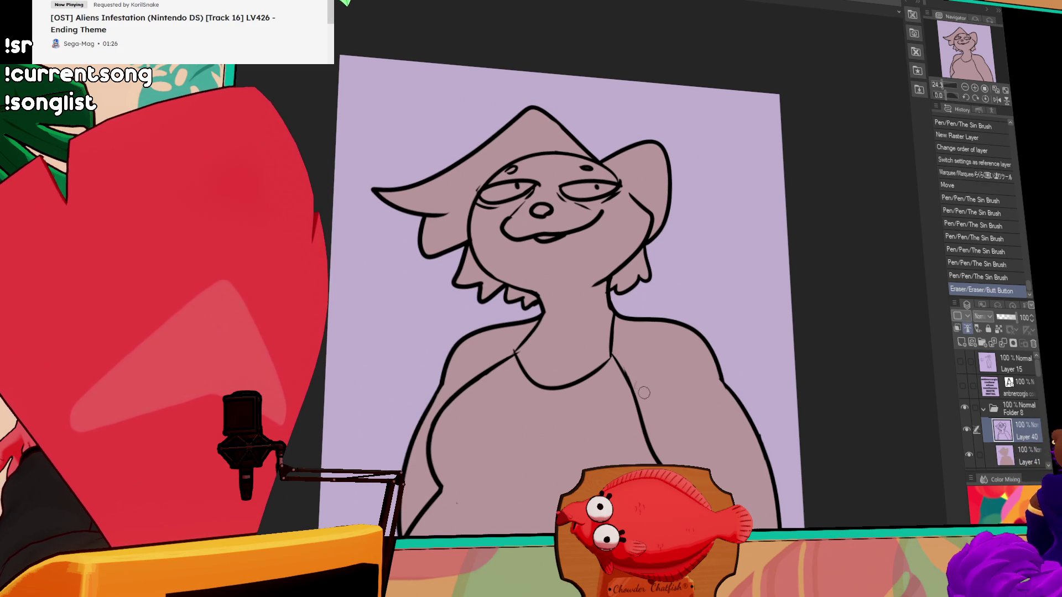
left_click_drag(639, 386, 654, 379)
left_click(654, 379)
left_click(690, 375)
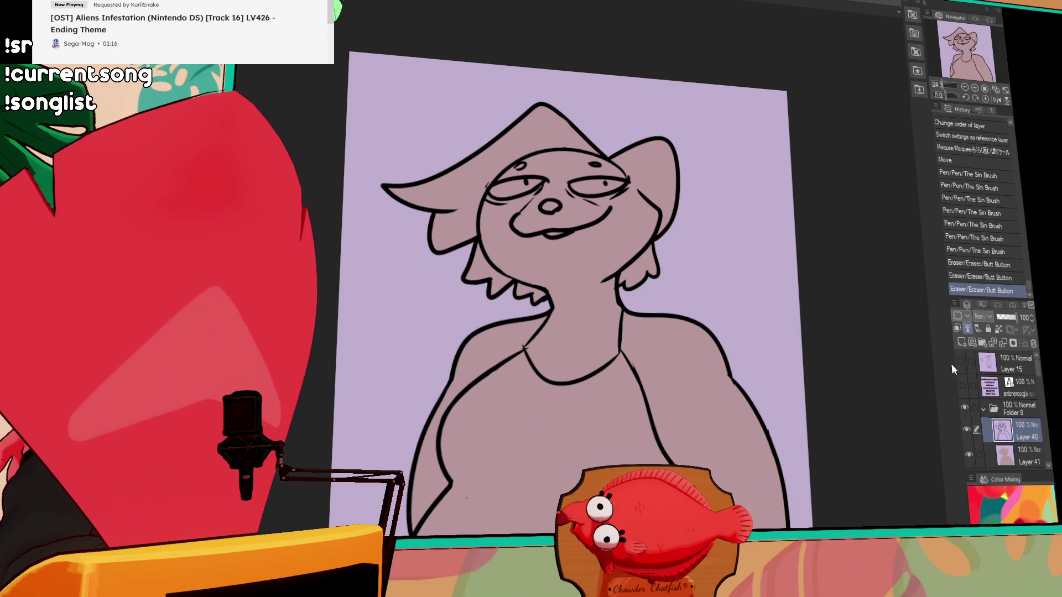
On Layer 41, fill the hat and three hair strands dark grey
left_click(1016, 450)
left_click(487, 187)
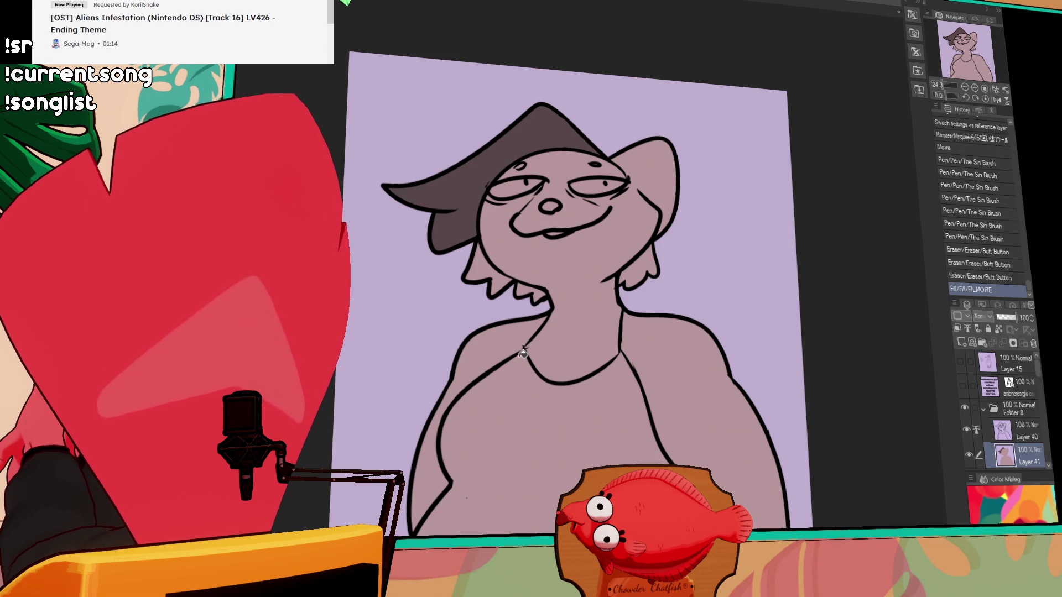
left_click(494, 272)
left_click(532, 291)
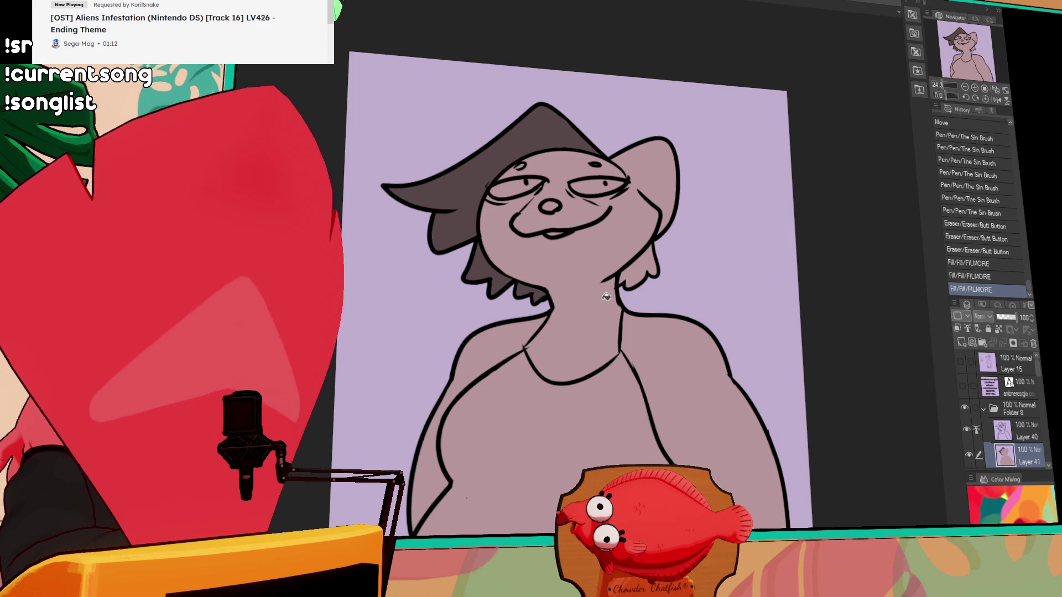
left_click(645, 255)
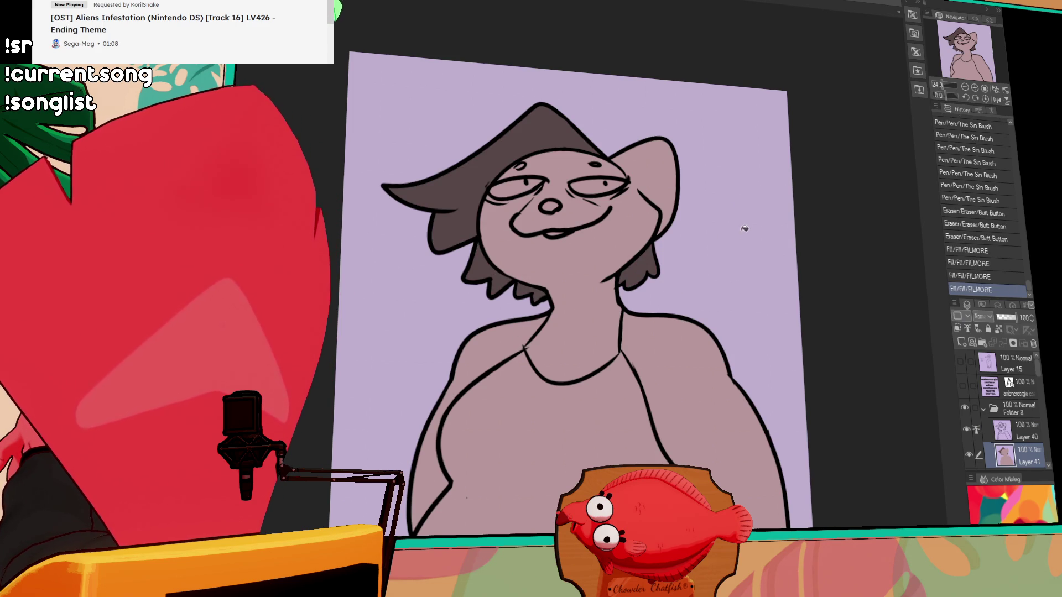
Ink the right ear's inner line as one long stroke
mouse_move(624, 152)
left_mouse_down()
mouse_move(641, 160)
mouse_move(662, 147)
mouse_move(675, 199)
left_mouse_up()
key("ctrl+z")
left_click_drag(639, 159, 673, 209)
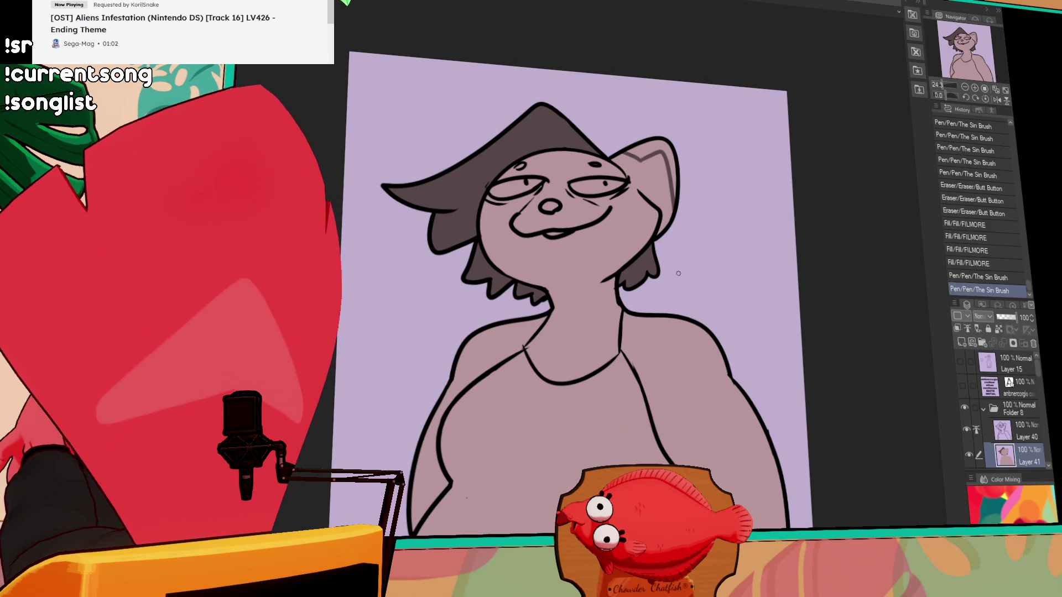
Fill the right ear dark grey and draw a white highlight stroke across it
left_click(651, 145)
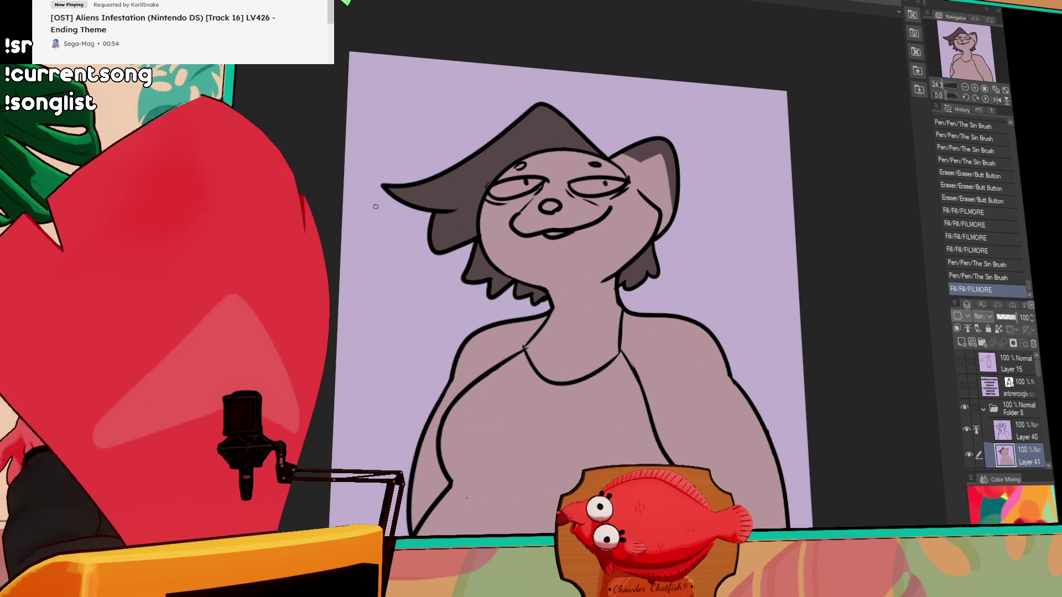
left_click_drag(630, 176, 655, 157)
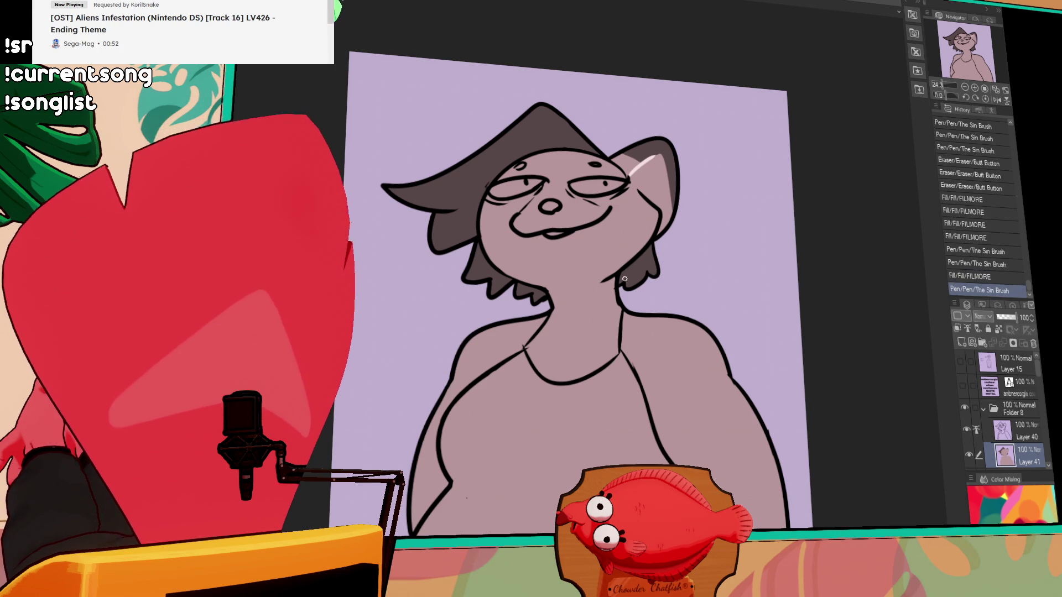
key("ctrl+z")
mouse_move(629, 176)
left_mouse_down()
mouse_move(661, 154)
mouse_move(641, 188)
mouse_move(663, 210)
left_mouse_up()
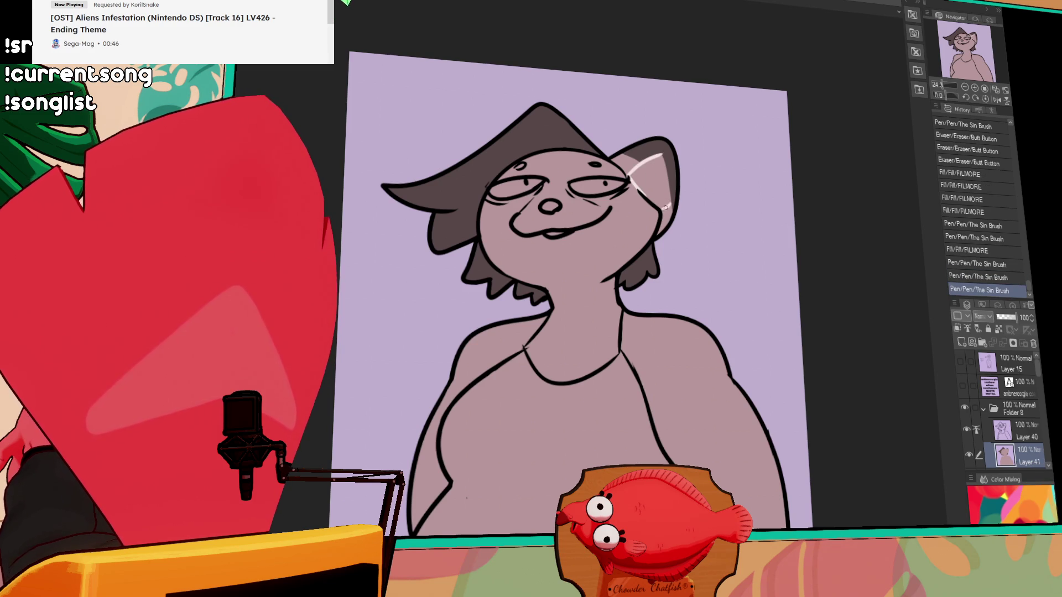
Bucket-fill the inner ear pale pink
key("g")
left_click(663, 185)
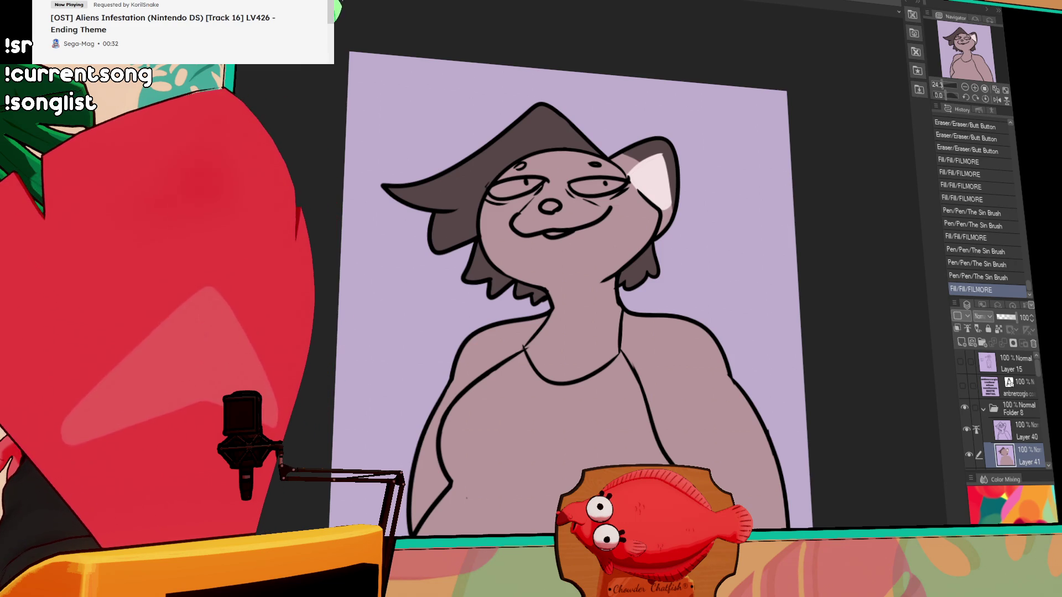
key("ctrl+z")
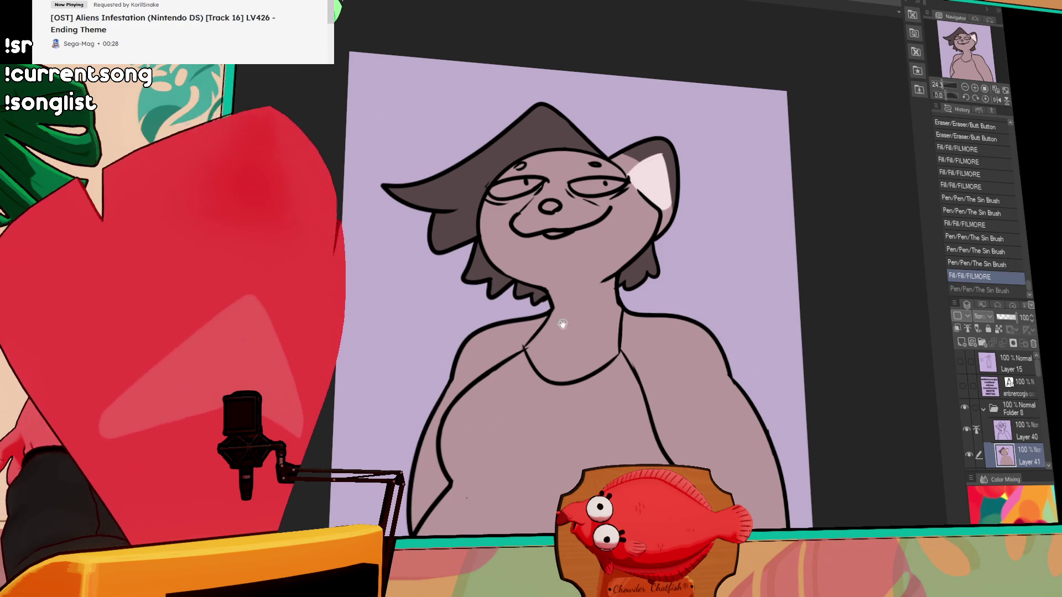
Paint white highlight strokes under the right and left eyes
left_click_drag(601, 275, 648, 286)
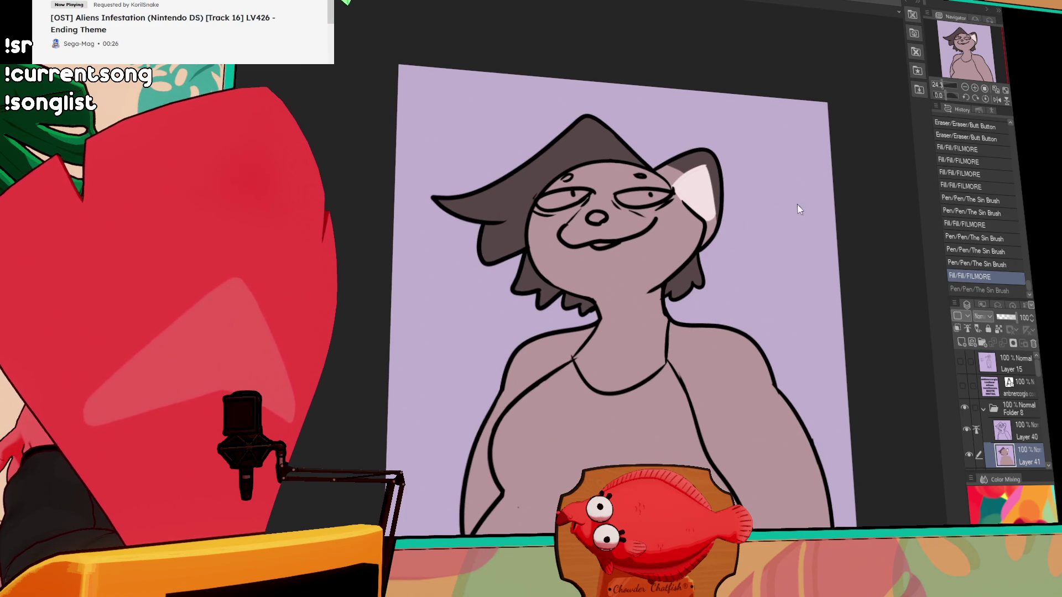
mouse_move(621, 219)
left_mouse_down()
mouse_move(671, 205)
mouse_move(658, 210)
left_mouse_up()
mouse_move(569, 220)
left_mouse_down()
mouse_move(589, 216)
mouse_move(572, 221)
left_mouse_up()
Fill the face, neck and chest a lighter tone, then add a short stroke under the left eye
left_click(615, 224)
key("ctrl+z")
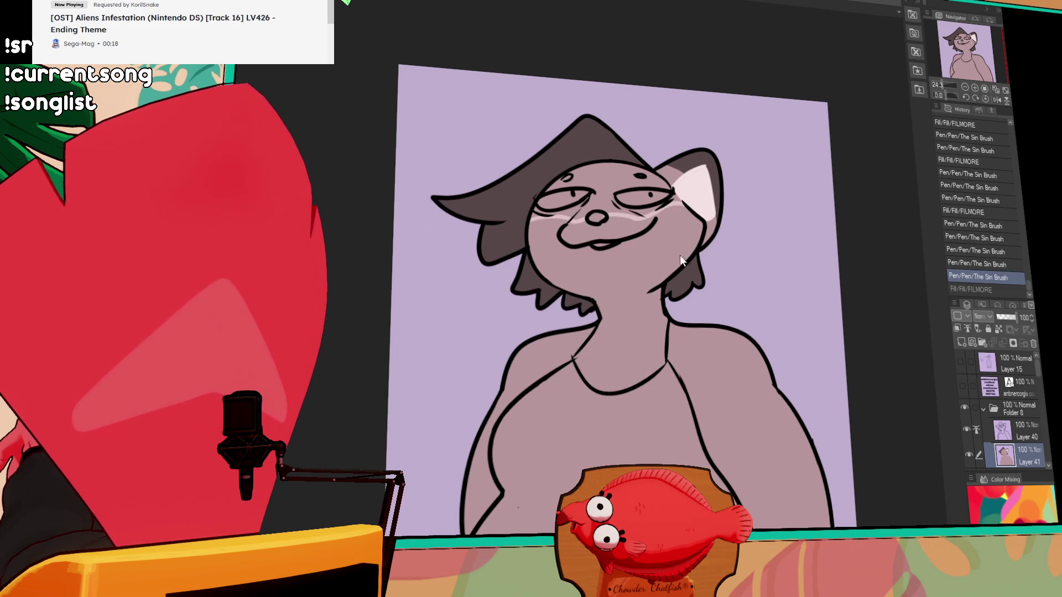
left_click_drag(660, 356, 654, 293)
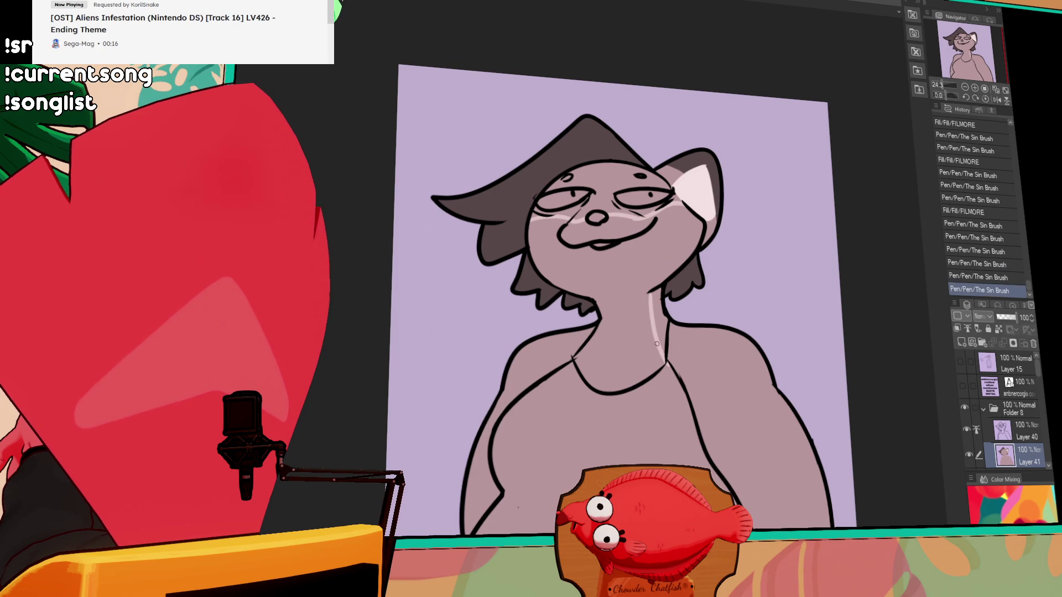
key("g")
left_click(649, 332)
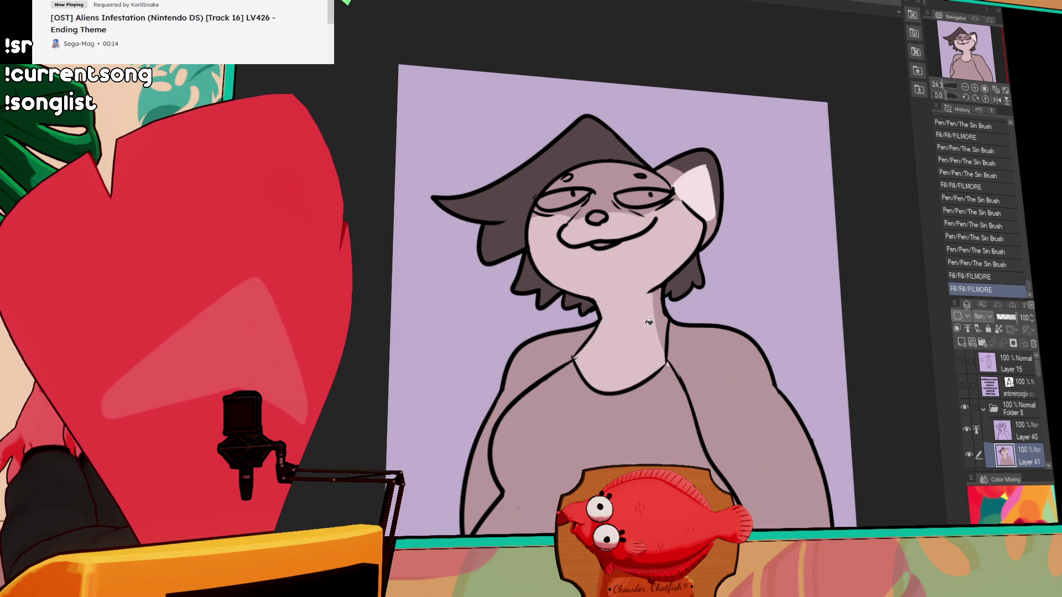
left_click(656, 317)
left_click_drag(696, 222, 703, 232)
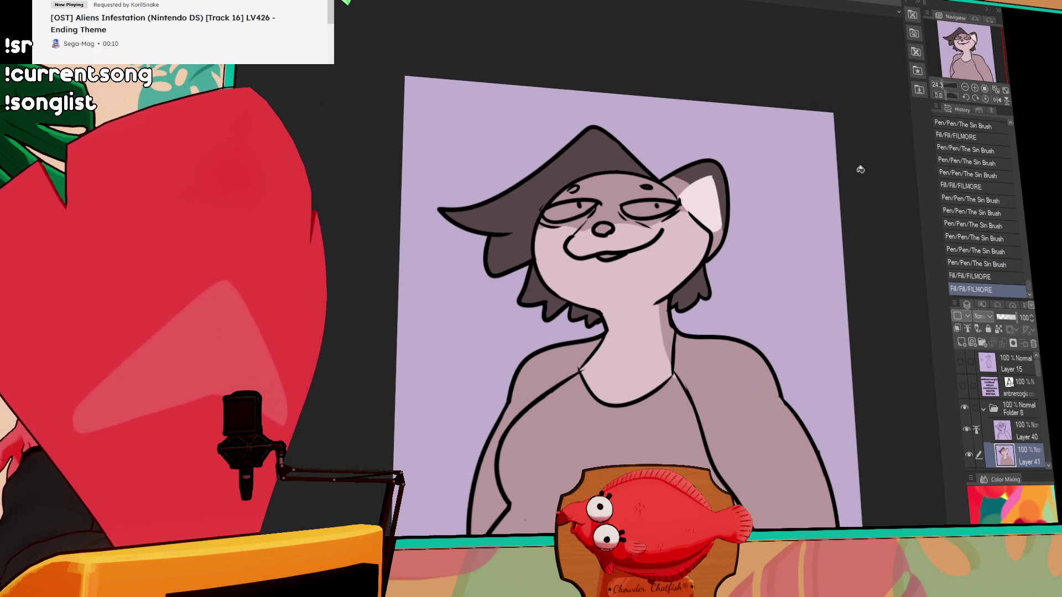
mouse_move(547, 232)
left_mouse_down()
mouse_move(661, 228)
mouse_move(668, 219)
mouse_move(705, 265)
left_mouse_up()
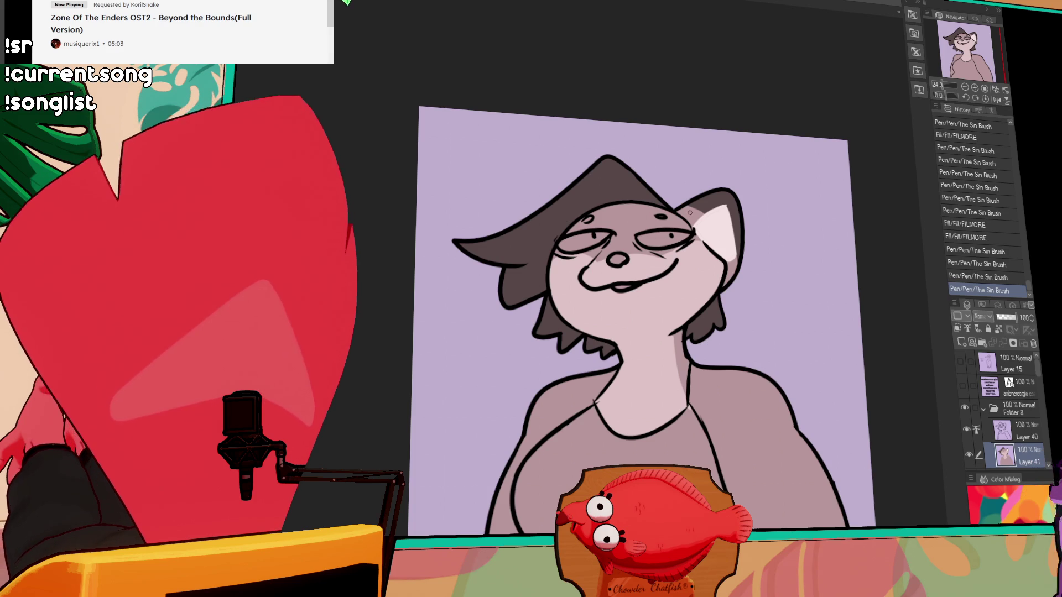
Briefly show the text layer over the drawing, then hide it again
left_click_drag(694, 269, 693, 267)
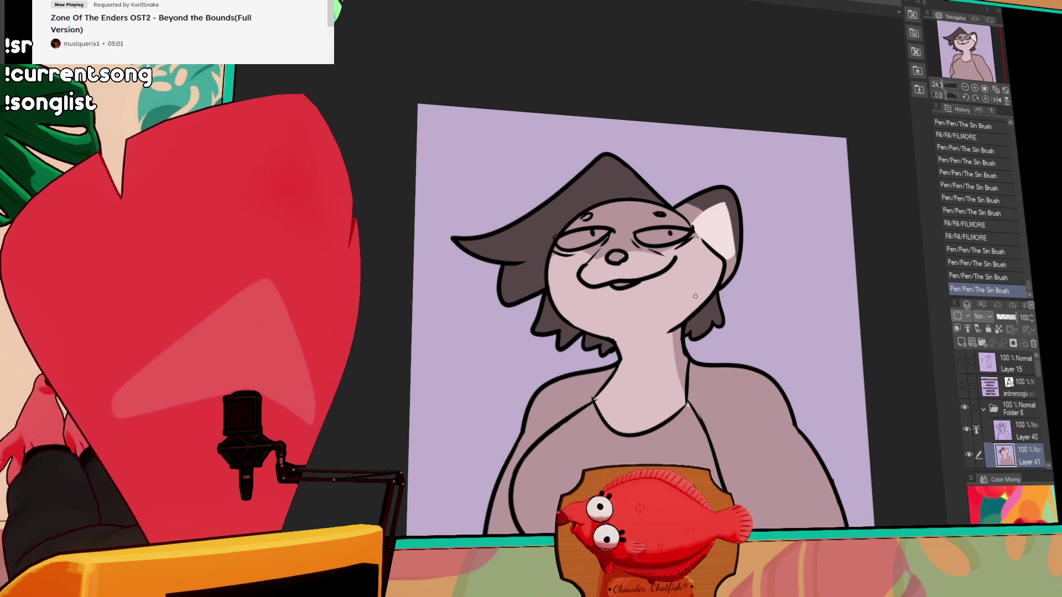
left_click(695, 296)
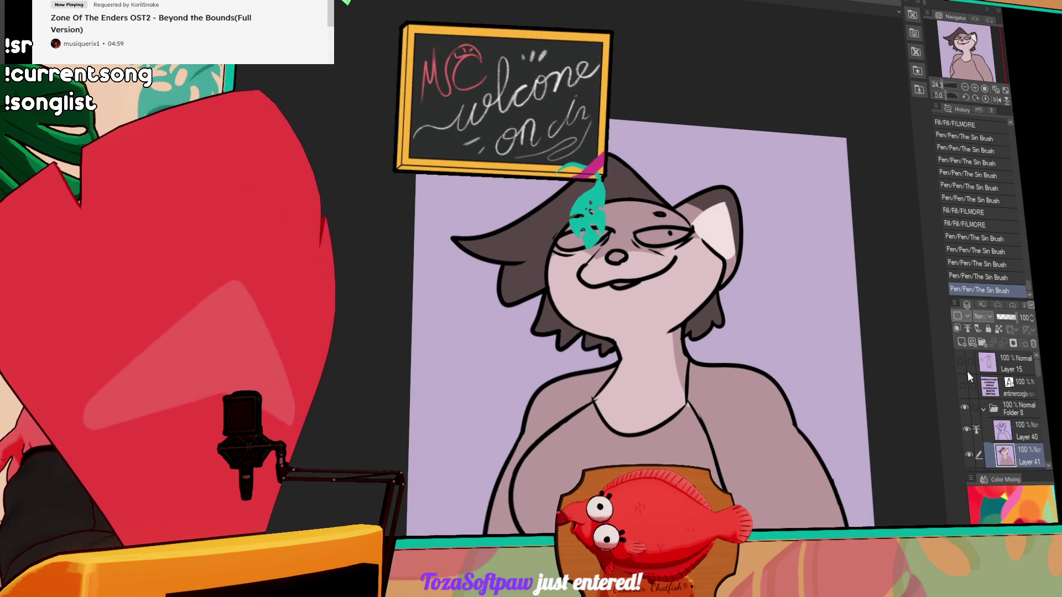
left_click(963, 385)
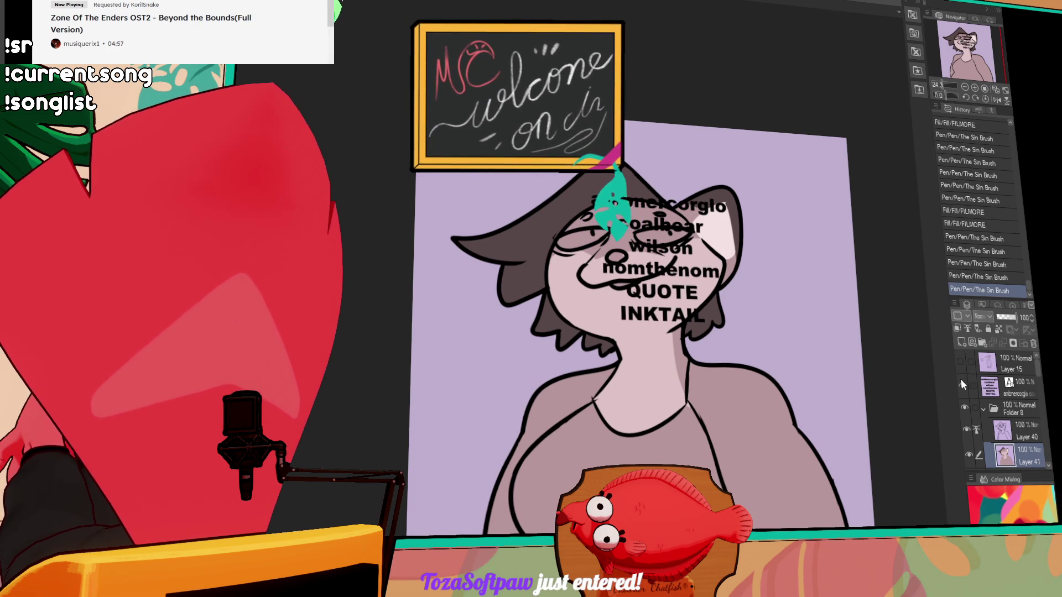
left_click(961, 383)
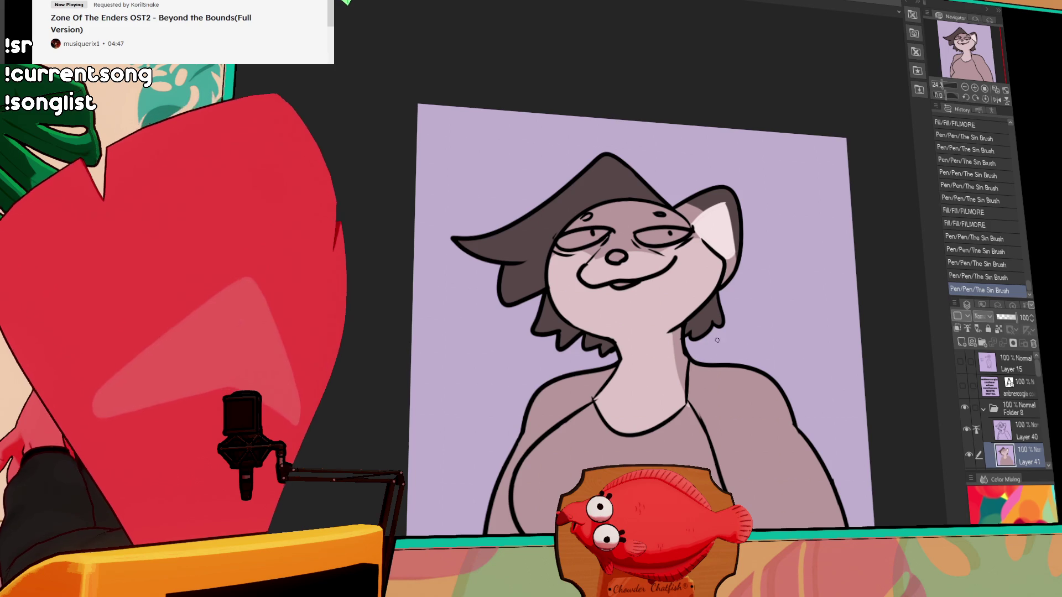
Draw light highlights along the left shoulder and the right strap line
left_click_drag(688, 390, 722, 468)
key("ctrl+z")
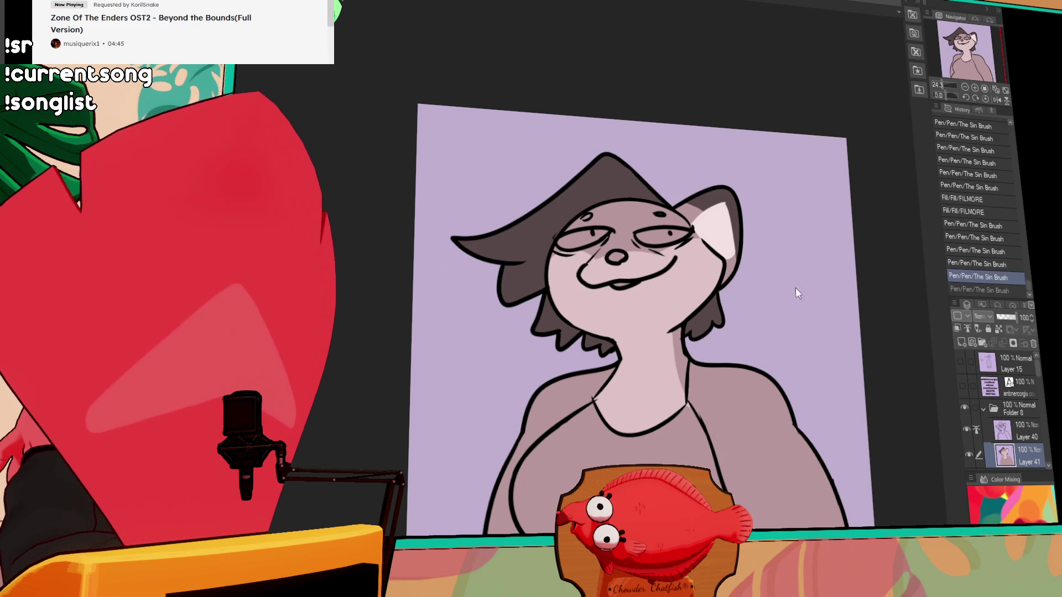
left_click_drag(547, 446, 592, 397)
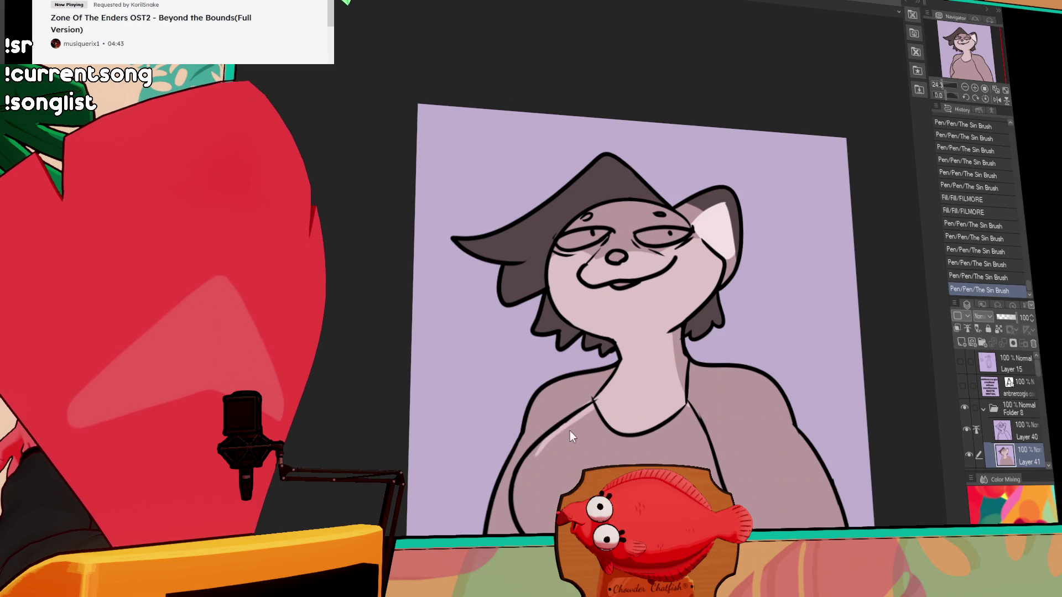
mouse_move(689, 393)
left_mouse_down()
mouse_move(718, 468)
mouse_move(703, 445)
left_mouse_up()
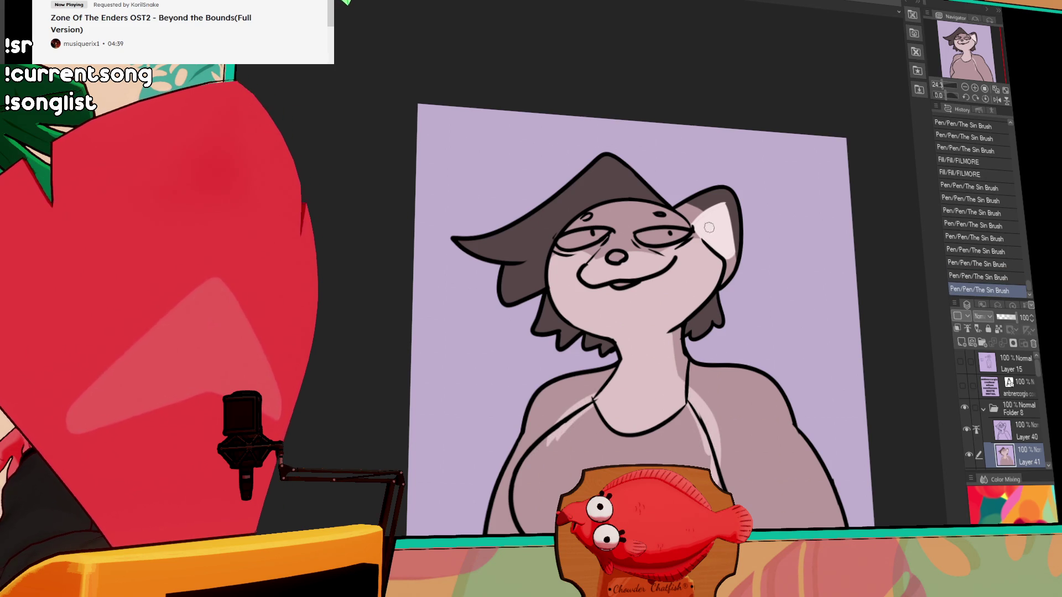
Add small strokes near the left brow and below the hair at the neck
left_click_drag(734, 296, 734, 300)
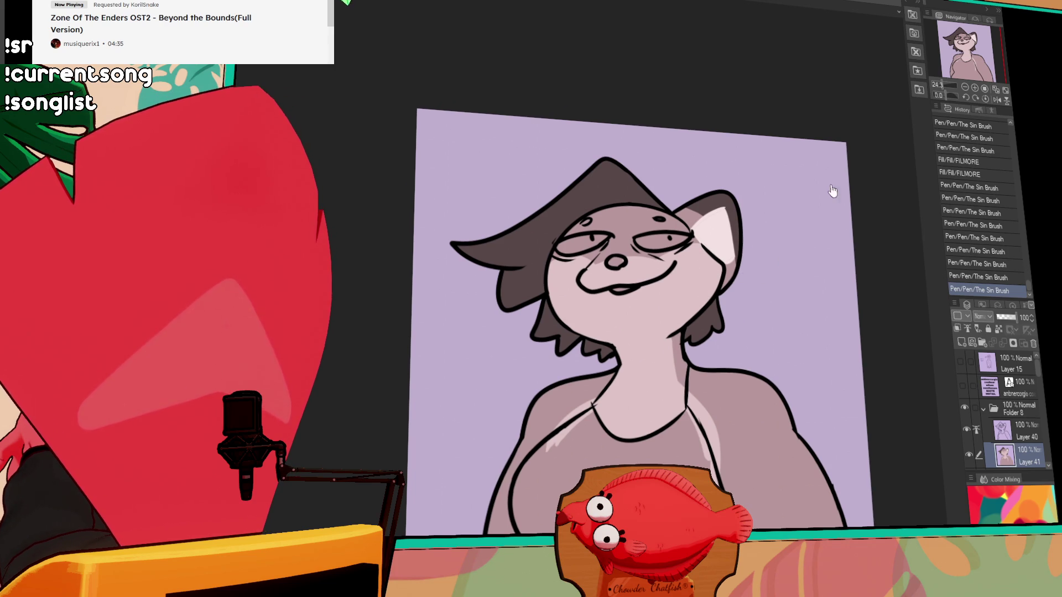
left_click_drag(690, 237, 665, 217)
left_click_drag(585, 222, 588, 222)
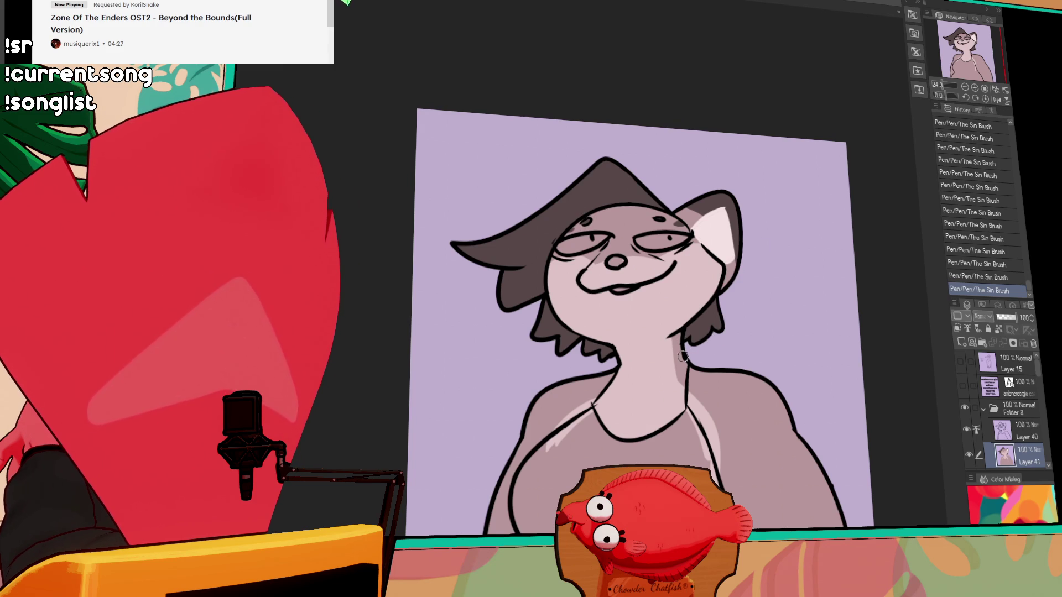
left_click_drag(685, 354, 673, 347)
Lock Layer 41's transparent pixels and paint grey stripes on the body, right shoulder and arm
scroll(712, 386, "down", 1)
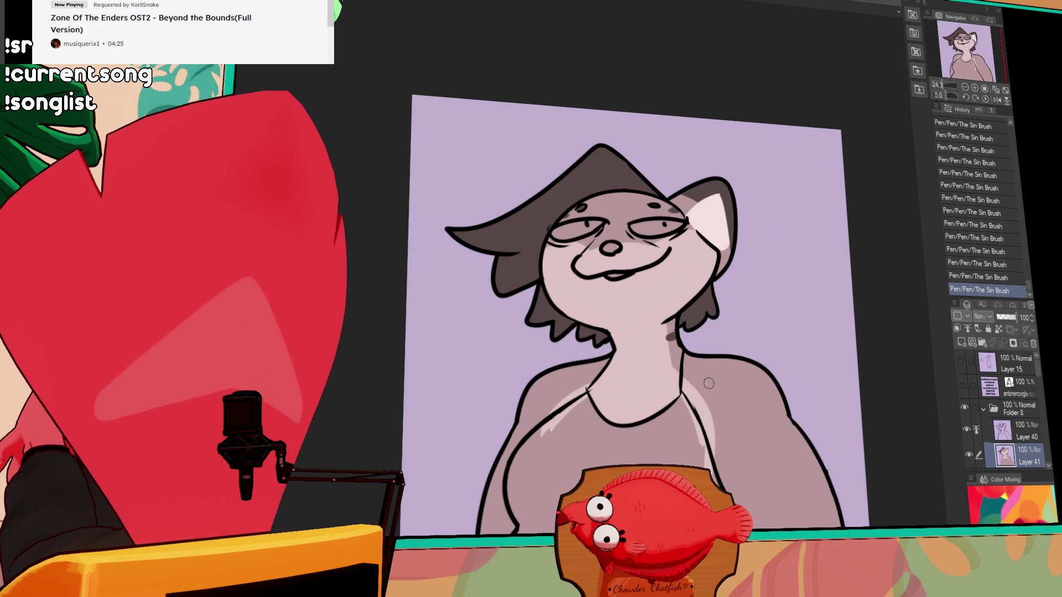
key("ctrl+z")
left_click(998, 329)
mouse_move(719, 362)
left_mouse_down()
mouse_move(707, 373)
mouse_move(738, 363)
left_mouse_up()
left_click_drag(752, 427, 788, 415)
left_click_drag(814, 450, 769, 375)
mouse_move(737, 412)
left_mouse_down()
mouse_move(774, 408)
mouse_move(723, 409)
mouse_move(786, 423)
mouse_move(794, 340)
left_mouse_up()
Redo the stripes on the lower and upper right arm
key("ctrl+z")
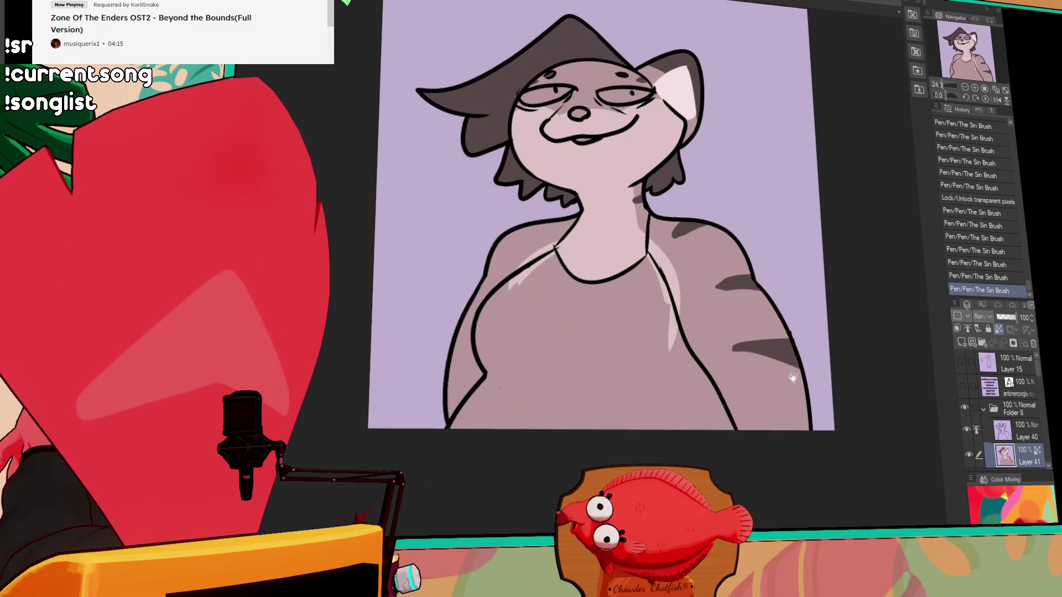
mouse_move(805, 399)
left_mouse_down()
mouse_move(749, 410)
mouse_move(759, 404)
mouse_move(750, 399)
mouse_move(780, 416)
left_mouse_up()
key("ctrl+z")
key("ctrl+z")
key("ctrl+z")
key("ctrl+z")
left_click_drag(867, 345, 851, 357)
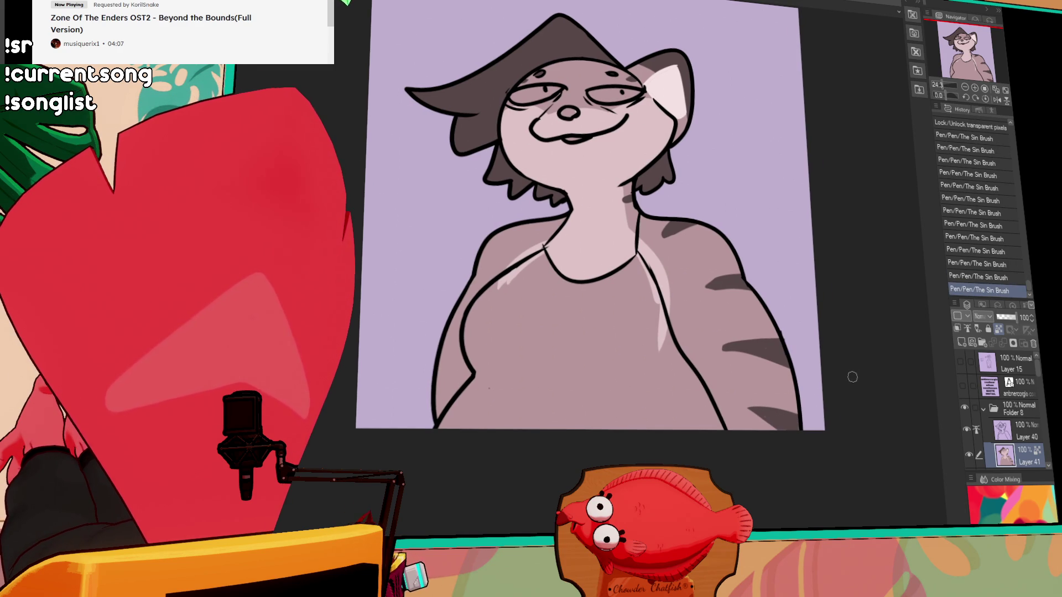
left_click_drag(857, 374, 777, 350)
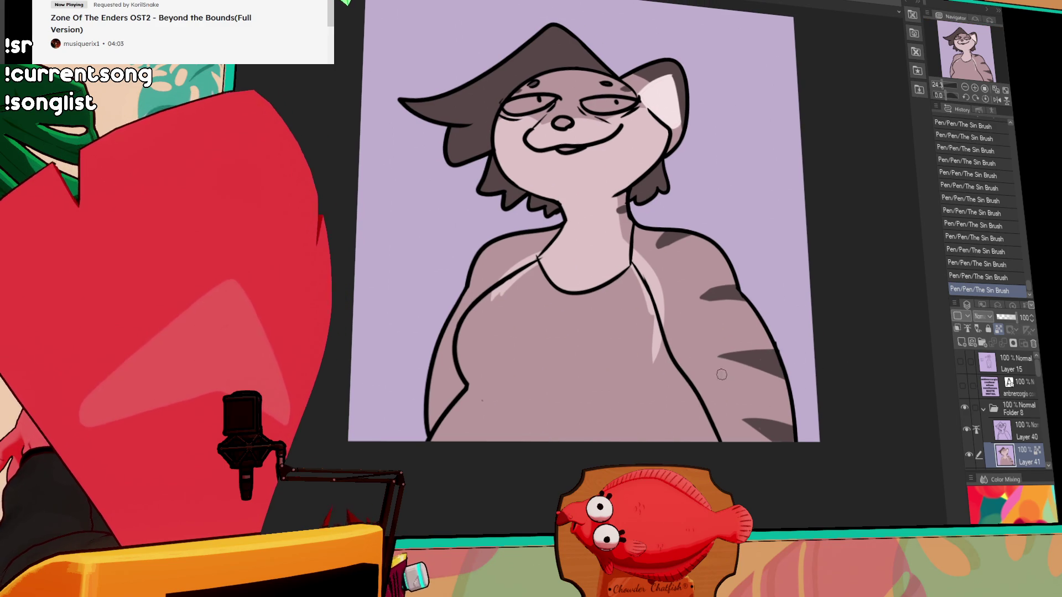
left_click_drag(746, 298, 691, 301)
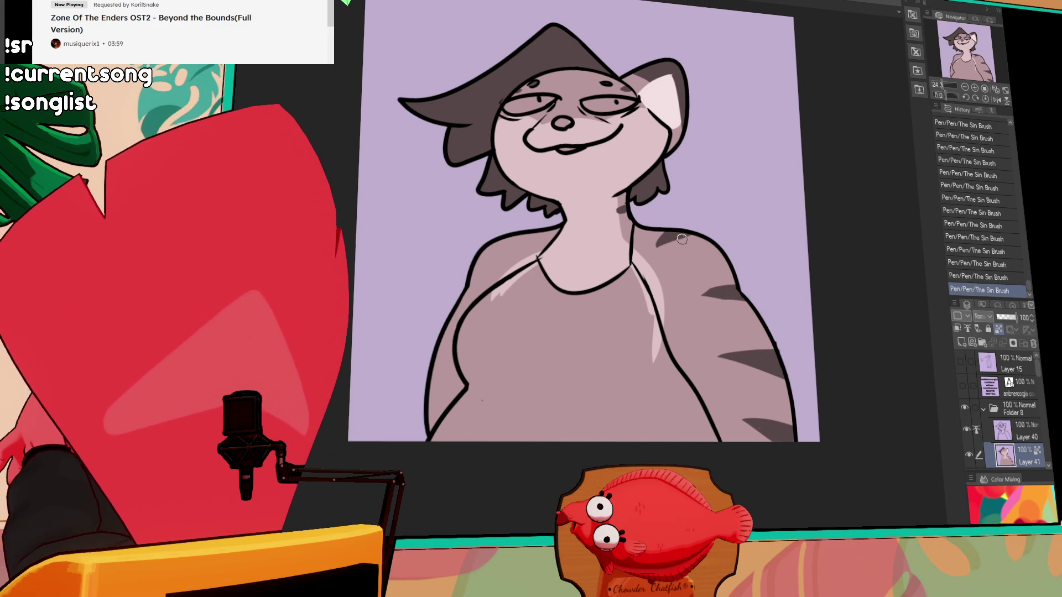
Redraw the dark stripe shading on the left shoulder
left_click_drag(670, 241, 678, 244)
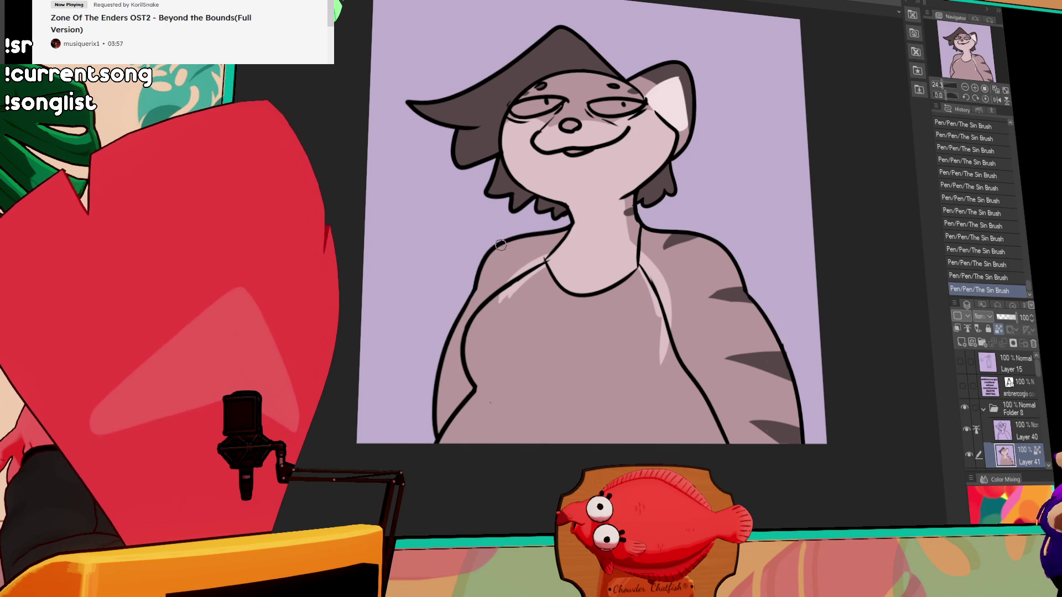
key("ctrl+z")
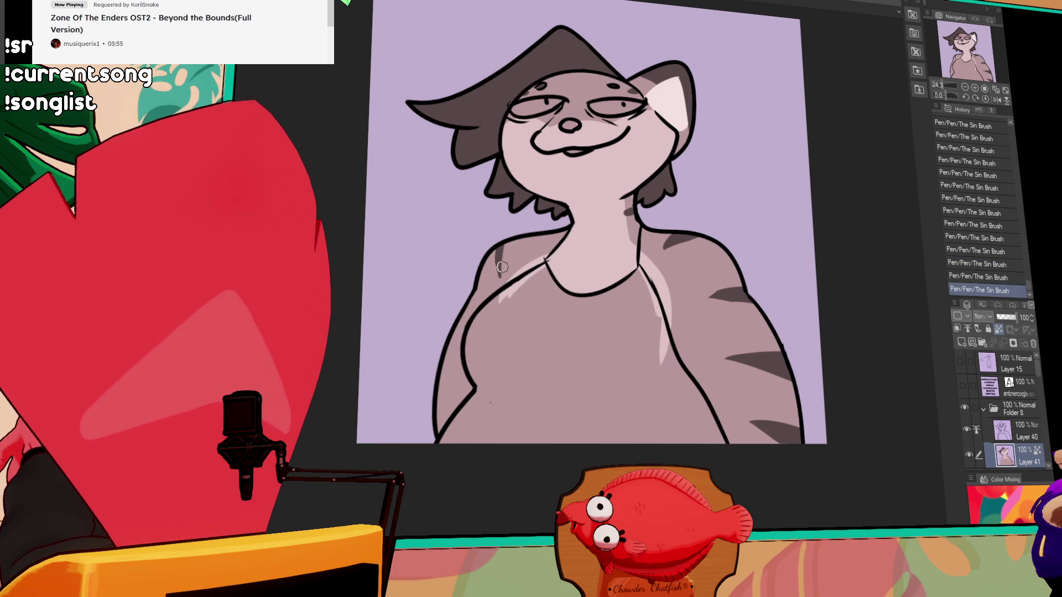
left_click_drag(505, 268, 501, 251)
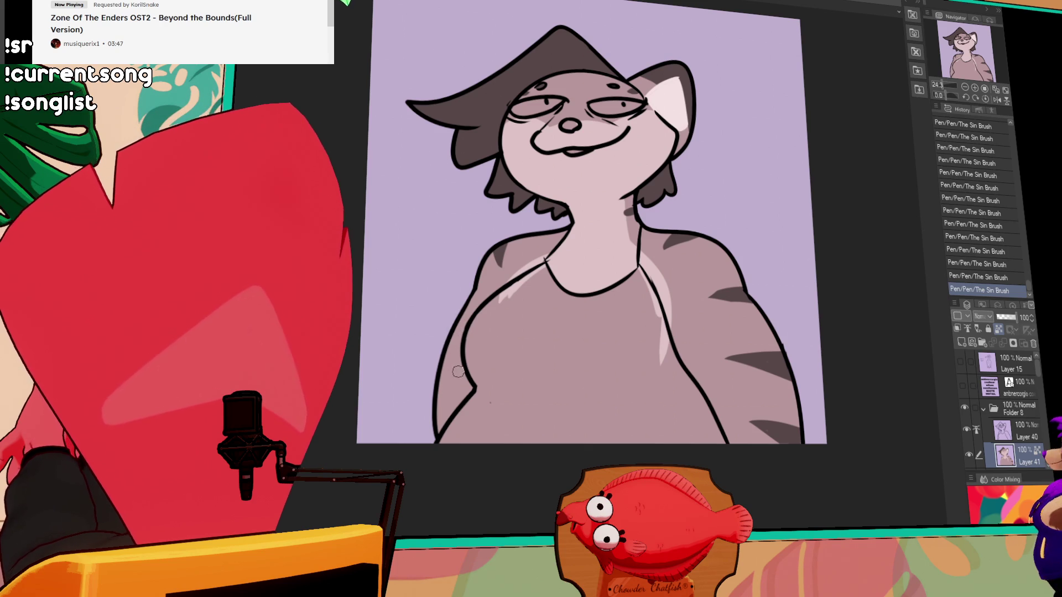
key("ctrl+z")
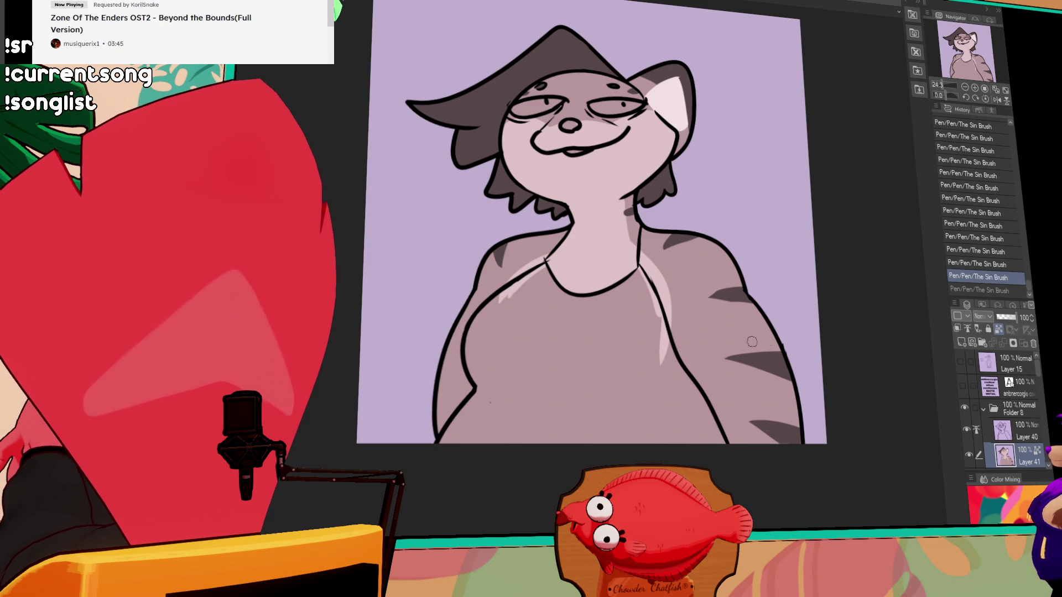
key("ctrl+y")
key("ctrl+z")
key("ctrl+y")
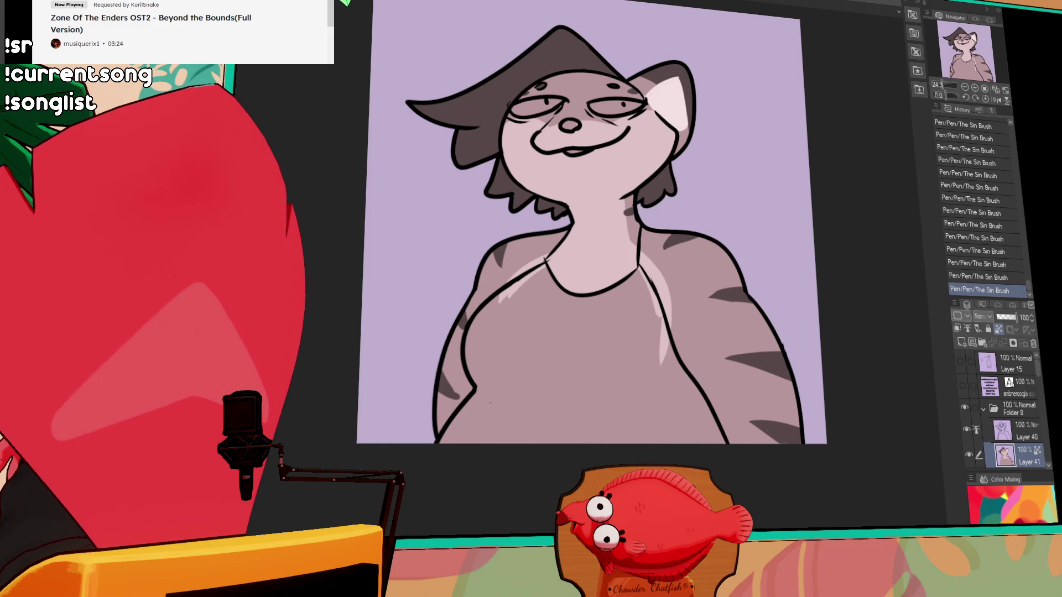
Fill the shirt with a dark colour and brush over the gaps and right edge
left_click(636, 331)
key("p")
mouse_move(647, 310)
left_mouse_down()
mouse_move(643, 284)
mouse_move(667, 374)
left_mouse_up()
mouse_move(608, 316)
left_mouse_down()
mouse_move(611, 326)
mouse_move(553, 324)
mouse_move(596, 291)
left_mouse_up()
left_click_drag(660, 286, 643, 337)
Fill both eyes with white
left_click(566, 188)
left_click(644, 185)
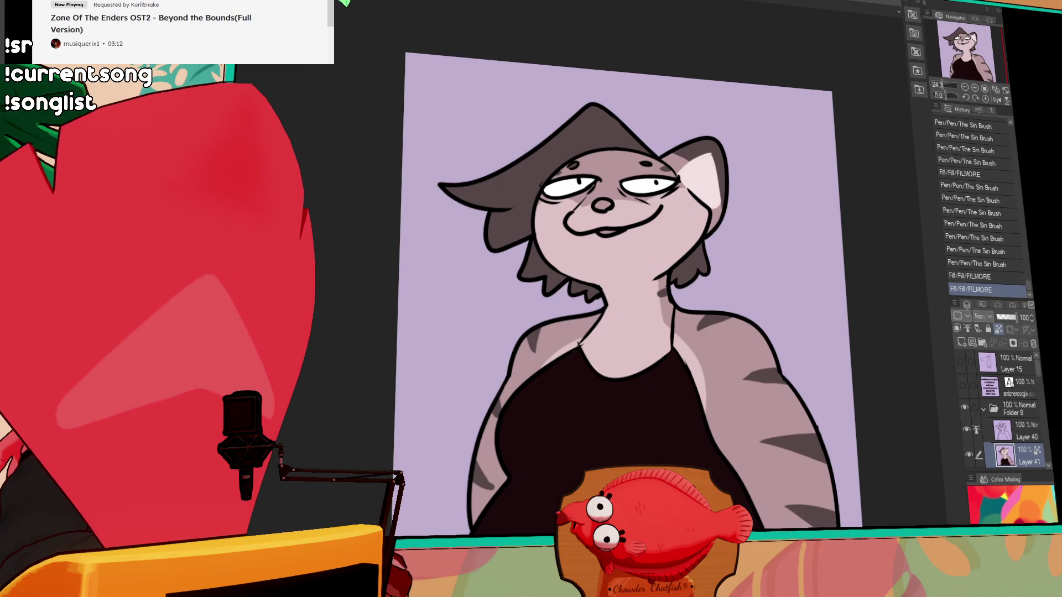
left_click_drag(645, 287, 656, 325)
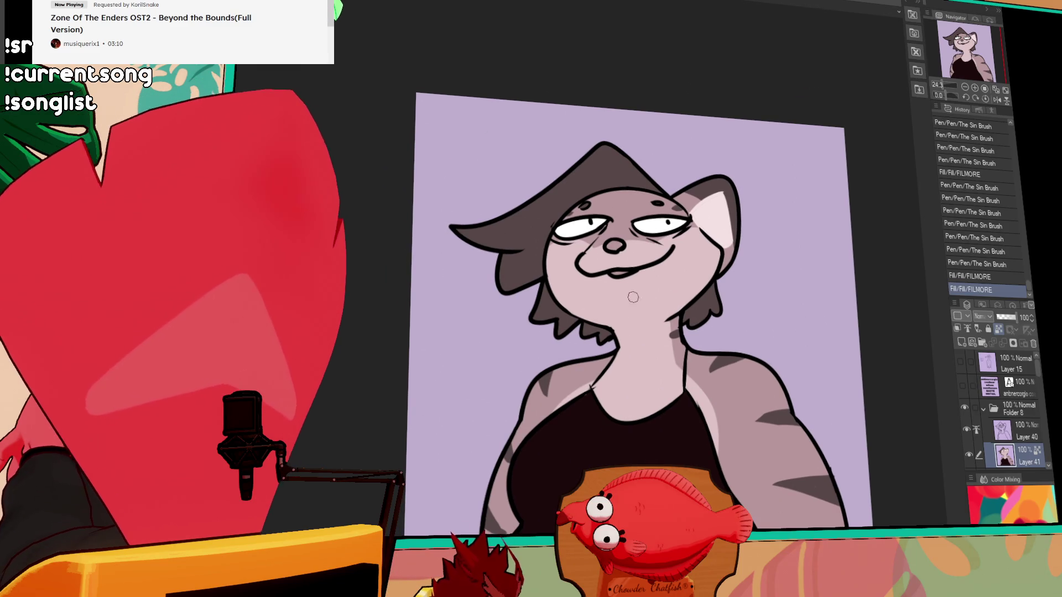
Paint the inside of the mouth pink and start filling the nose pink
left_click_drag(612, 271, 629, 266)
mouse_move(806, 298)
left_mouse_down()
mouse_move(784, 270)
mouse_move(817, 244)
left_mouse_up()
left_click_drag(587, 195, 597, 194)
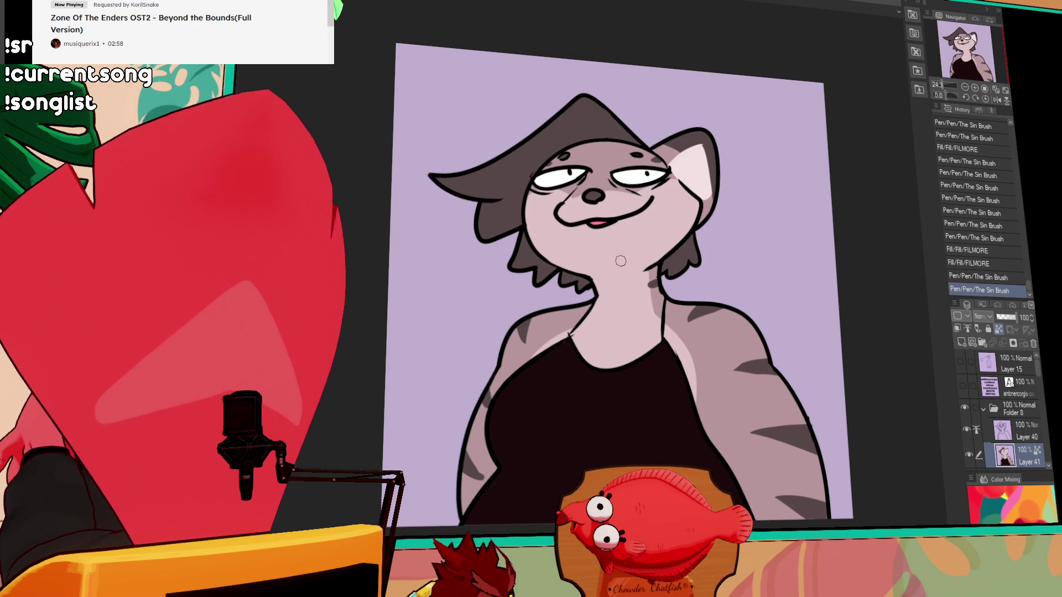
left_click_drag(620, 260, 635, 282)
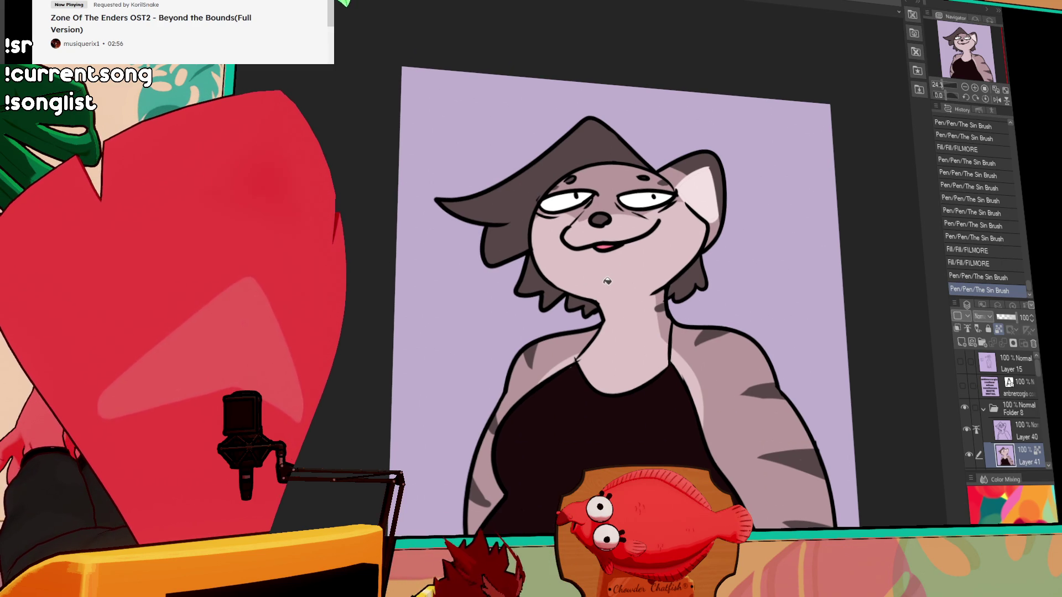
left_click(605, 220)
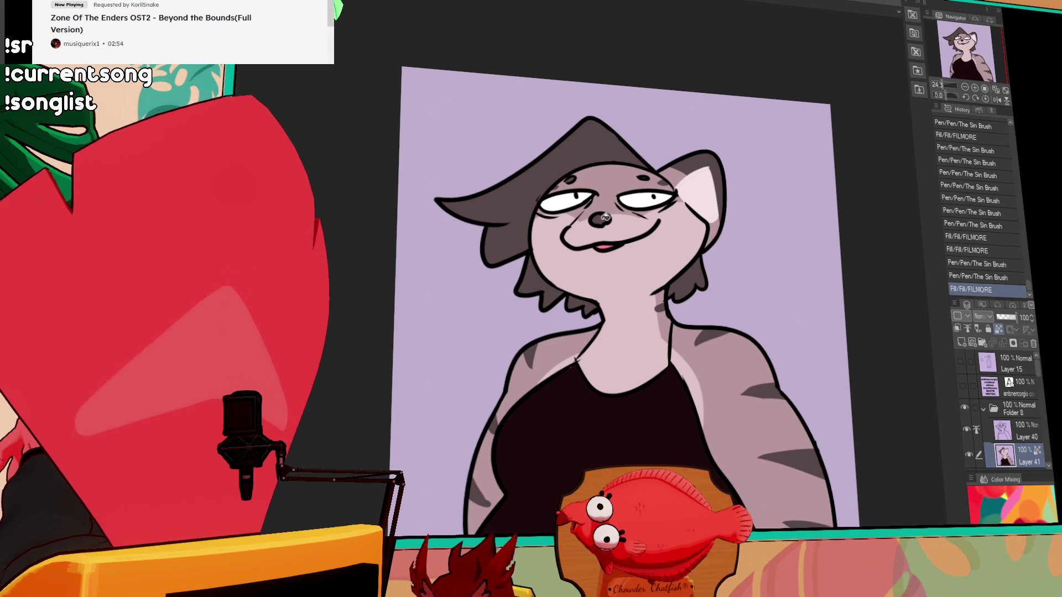
Fill the rest of the nose pink
left_click(610, 224)
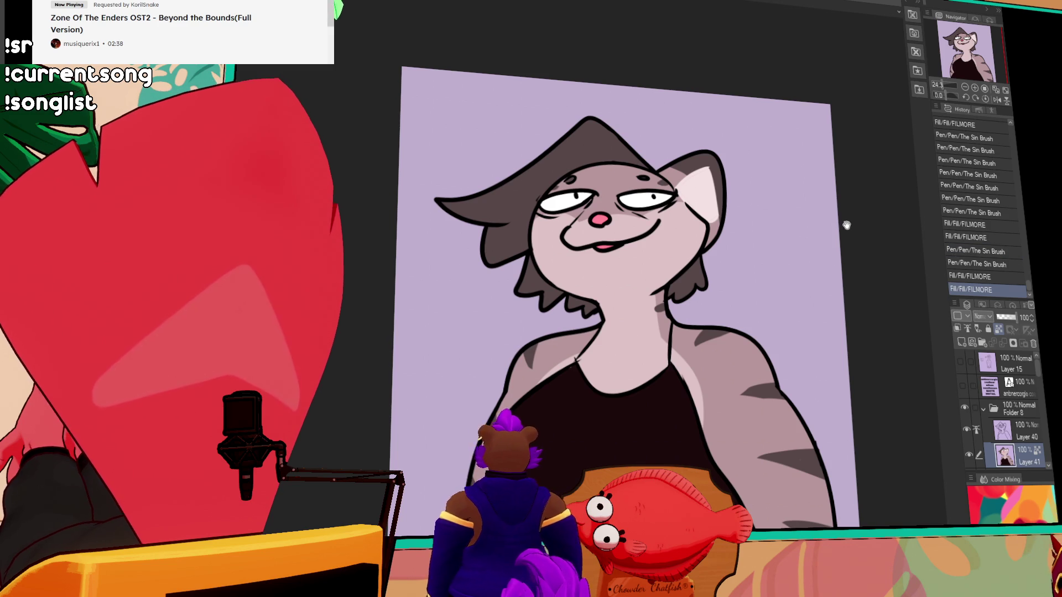
left_click_drag(844, 225, 764, 247)
left_click_drag(819, 444, 823, 414)
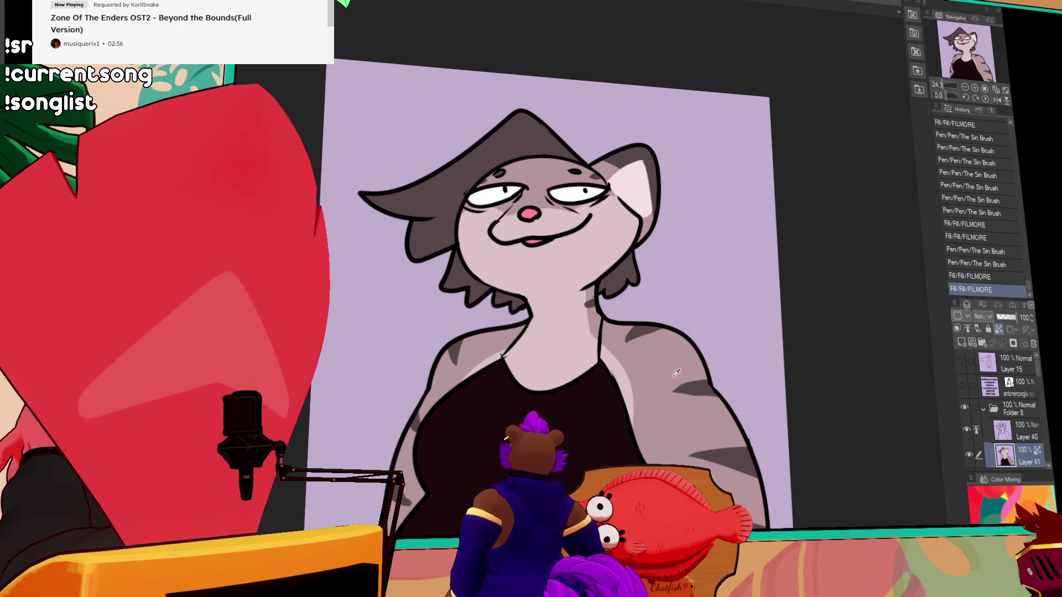
Add ink touch-up strokes to the lower linework
left_click(673, 397)
key("ctrl+z")
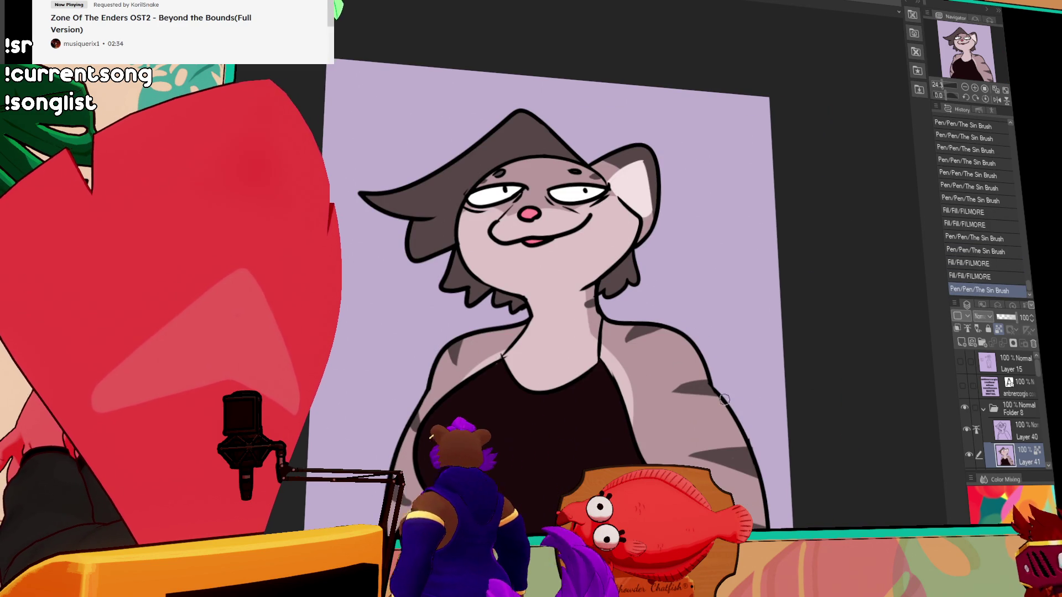
left_click_drag(742, 431, 743, 437)
key("ctrl+y")
left_click_drag(656, 401, 682, 408)
mouse_move(691, 445)
left_mouse_down()
mouse_move(812, 429)
mouse_move(789, 449)
left_mouse_up()
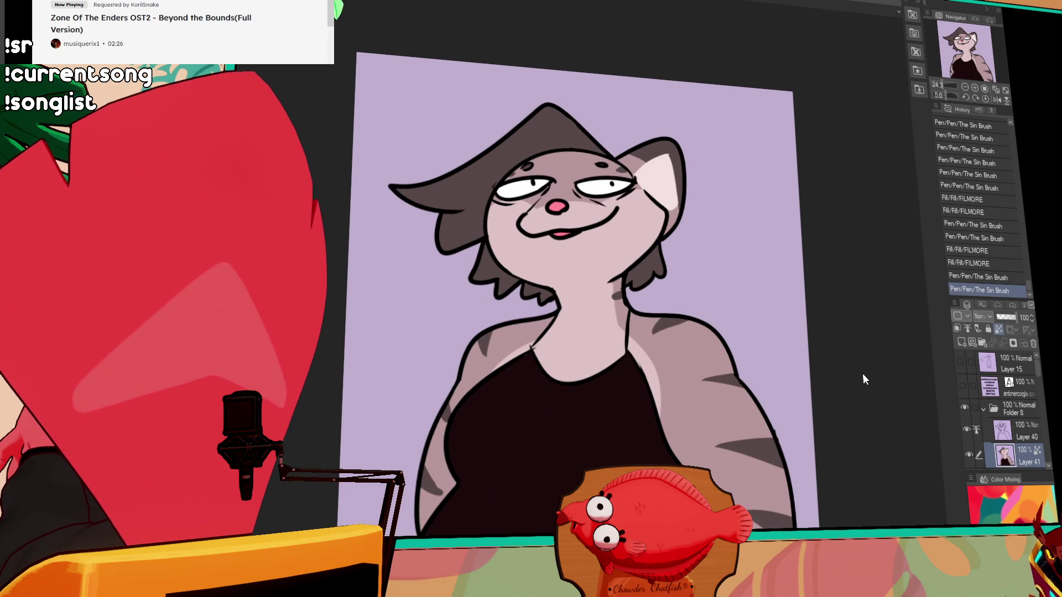
left_click_drag(858, 391, 860, 395)
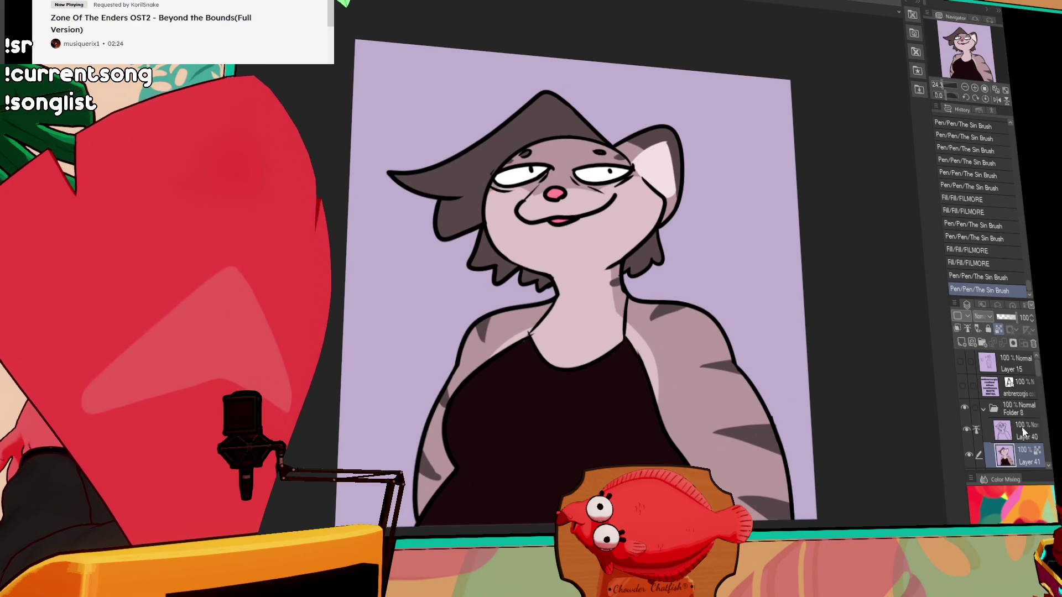
Merge the layer down and select all, then undo to keep the layers separate
left_click(1024, 431)
key("ctrl+e")
key("ctrl+a")
key("ctrl+z")
key("ctrl+z")
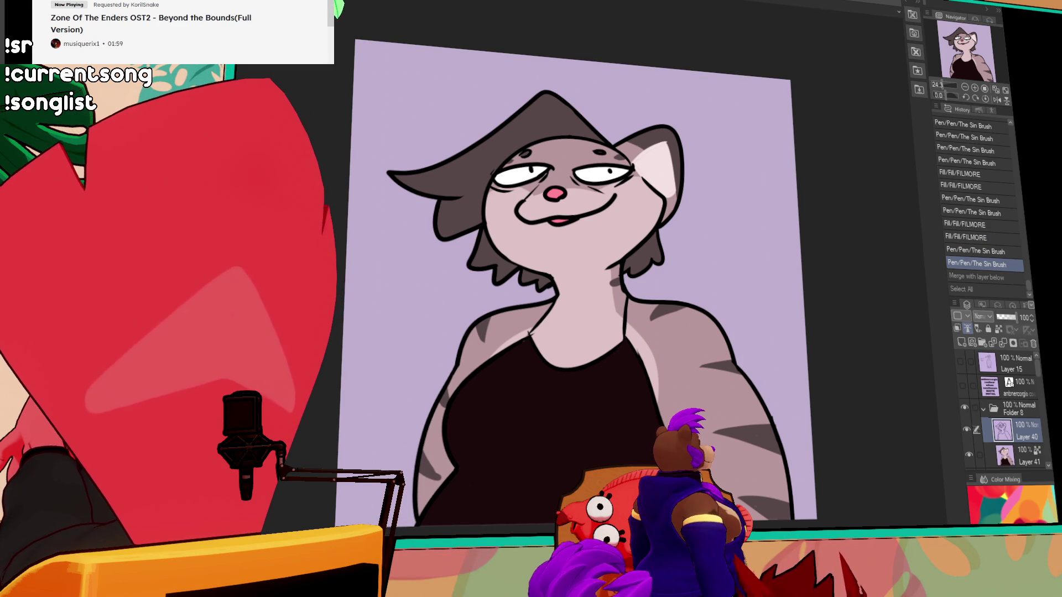
On the face colour layer, select the face and paint a small pink tongue below the mouth
left_click(1020, 456)
left_click(575, 224)
key("p")
left_click_drag(571, 221, 573, 227)
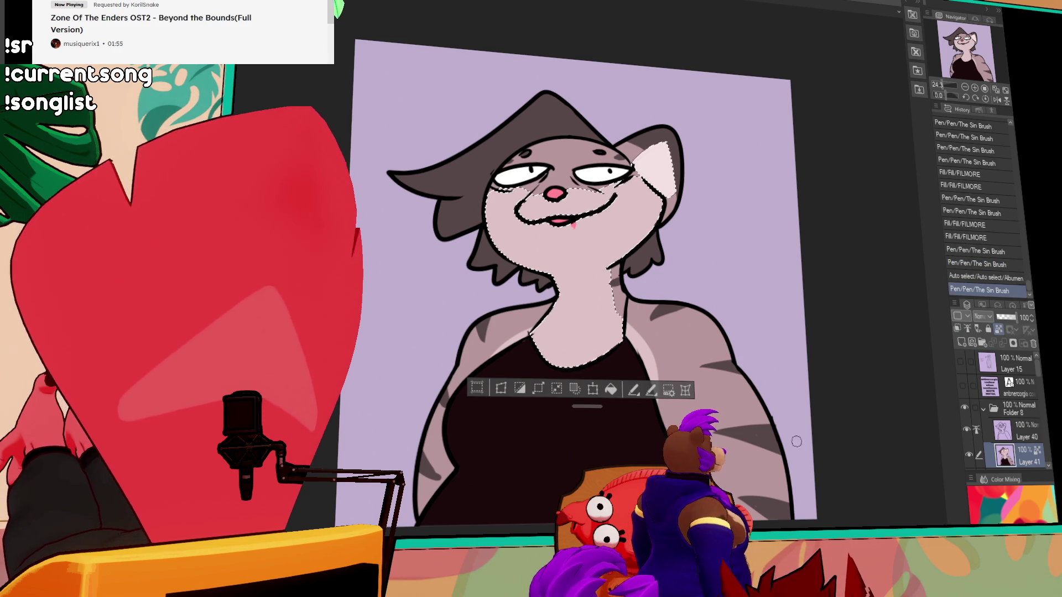
Merge the upper layer down and select all, then revert to the pre-merge state in History
left_click(1020, 436)
key("ctrl+e")
key("ctrl+a")
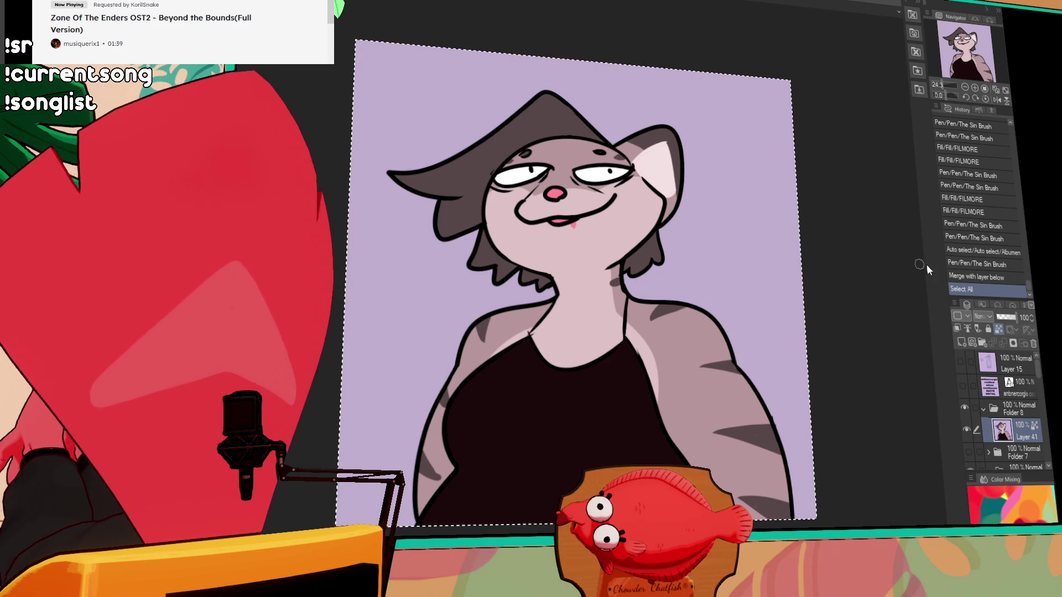
left_click(981, 264)
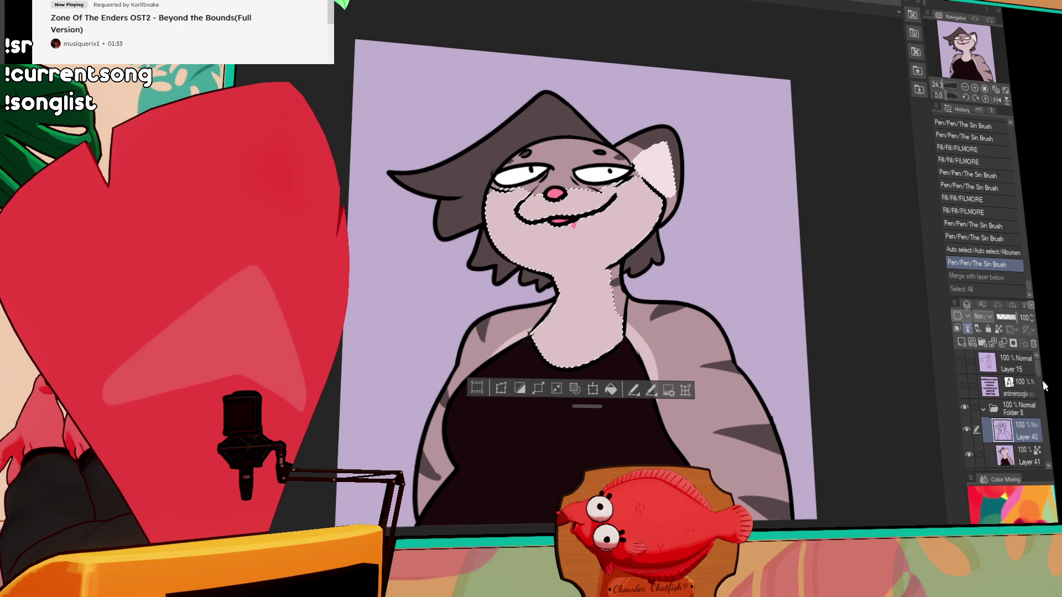
Hide the character artwork folder, show the names text layer and deselect
left_click(983, 409)
left_click(964, 408)
left_click(963, 386)
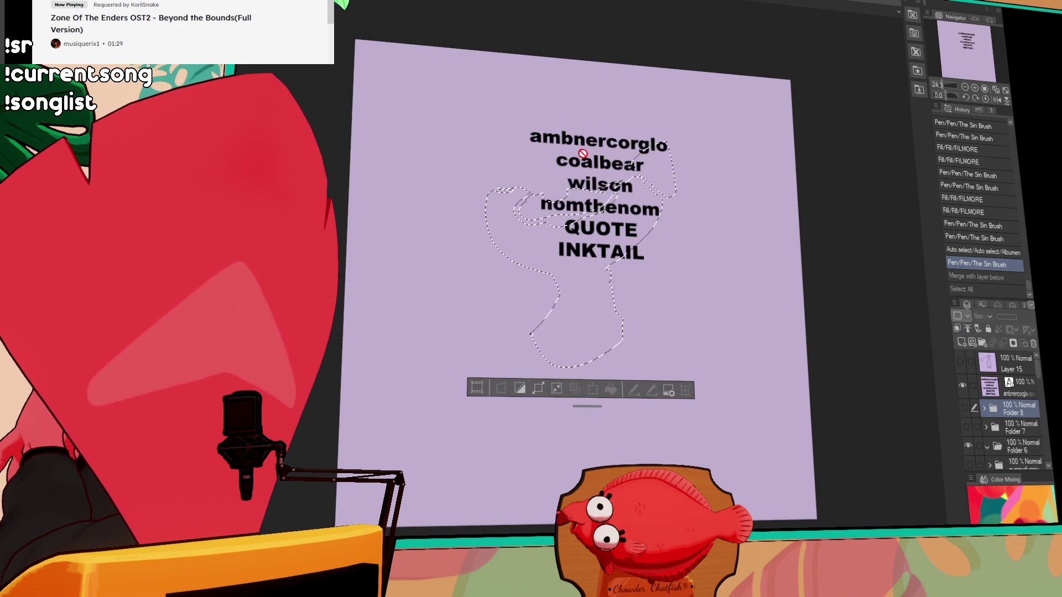
key("ctrl+d")
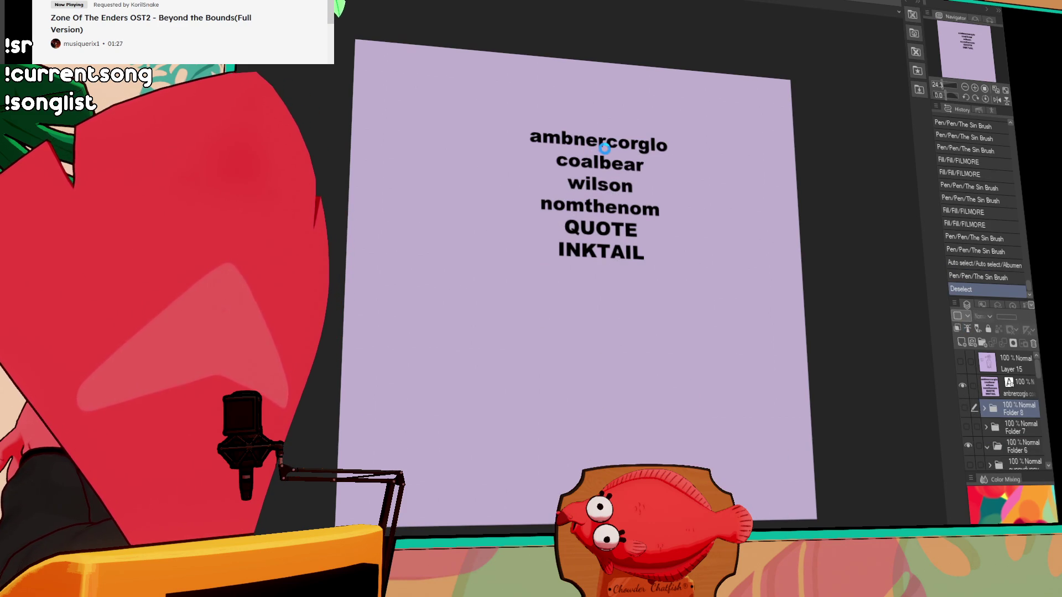
Delete the first name and its empty line from the text, then commit the edit
left_click(666, 144)
key("shift+Home")
key("BackSpace")
key("Delete")
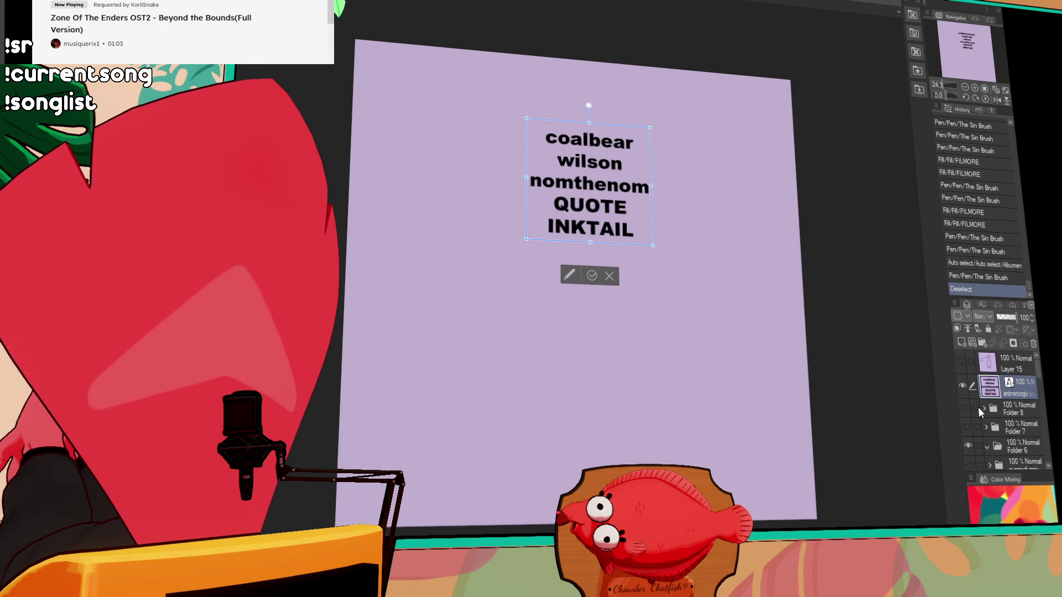
left_click(988, 363)
key("ctrl+v")
scroll(515, 333, "up", 2)
scroll(516, 333, "up", 3)
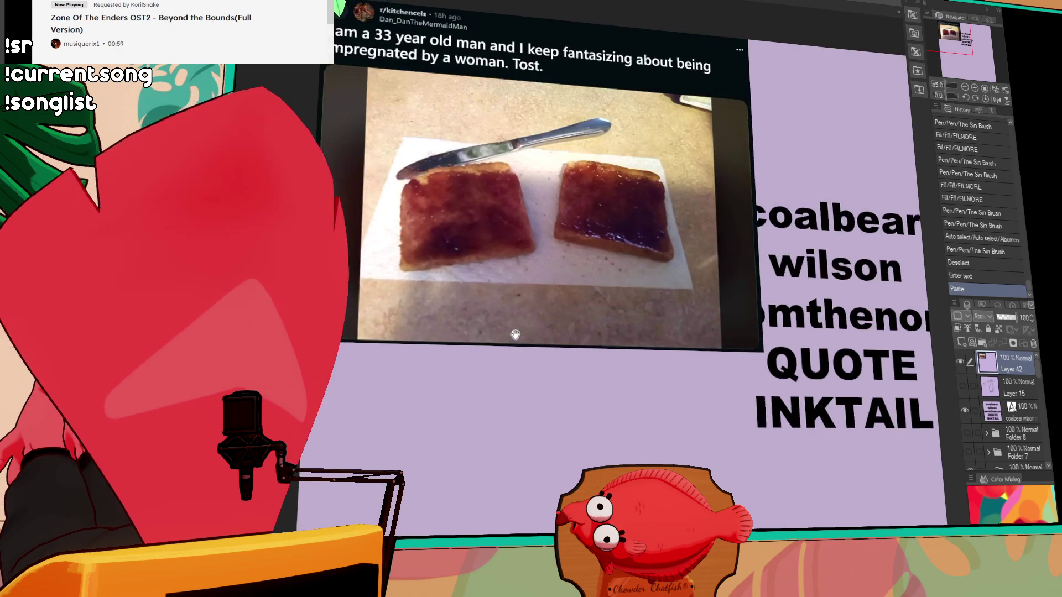
left_click_drag(568, 441, 595, 461)
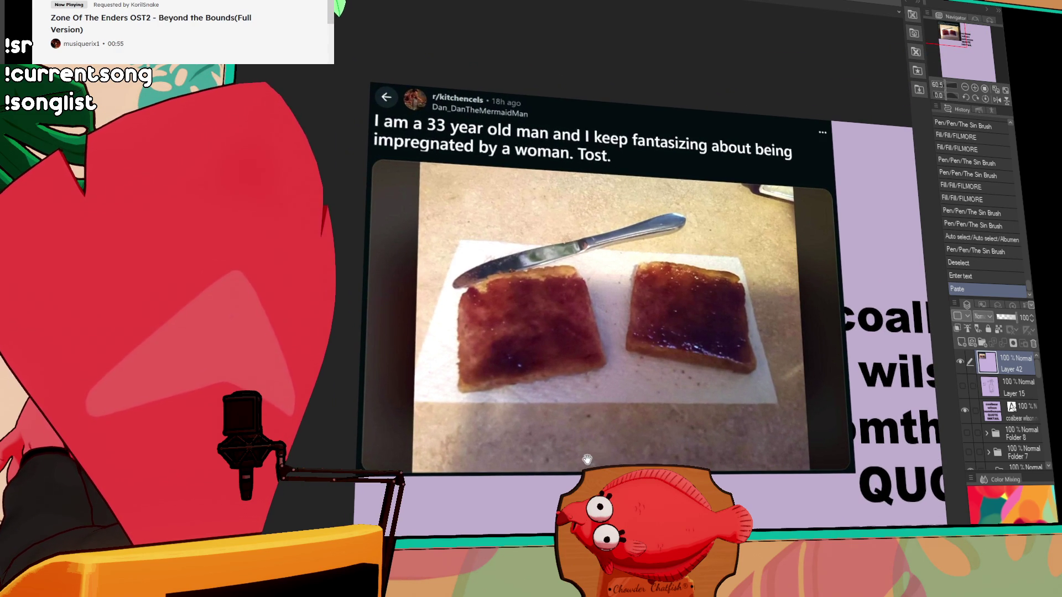
scroll(575, 455, "up", 1)
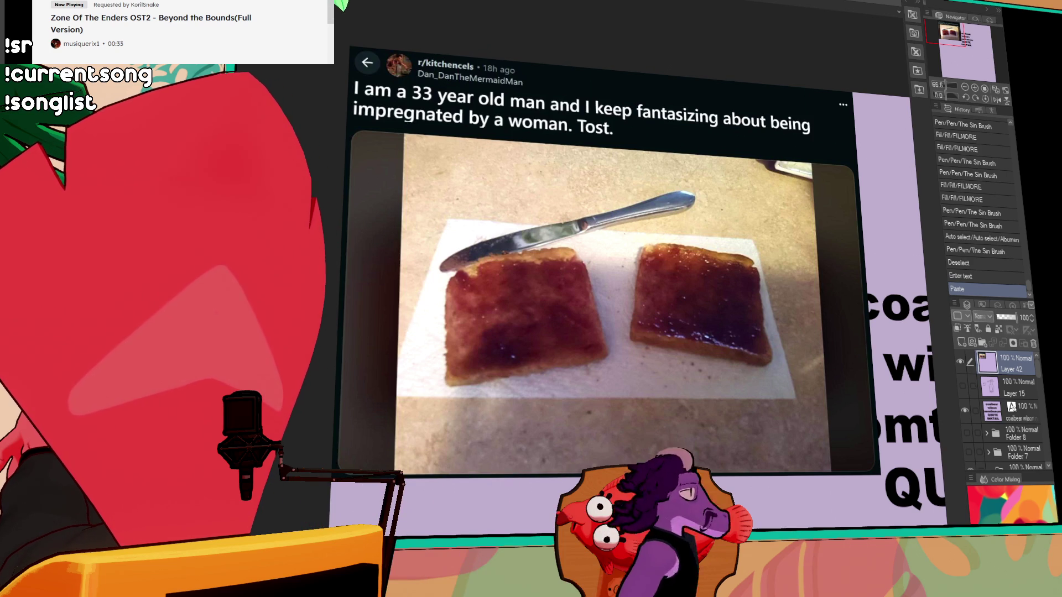
left_click(1033, 344)
left_click(1004, 409)
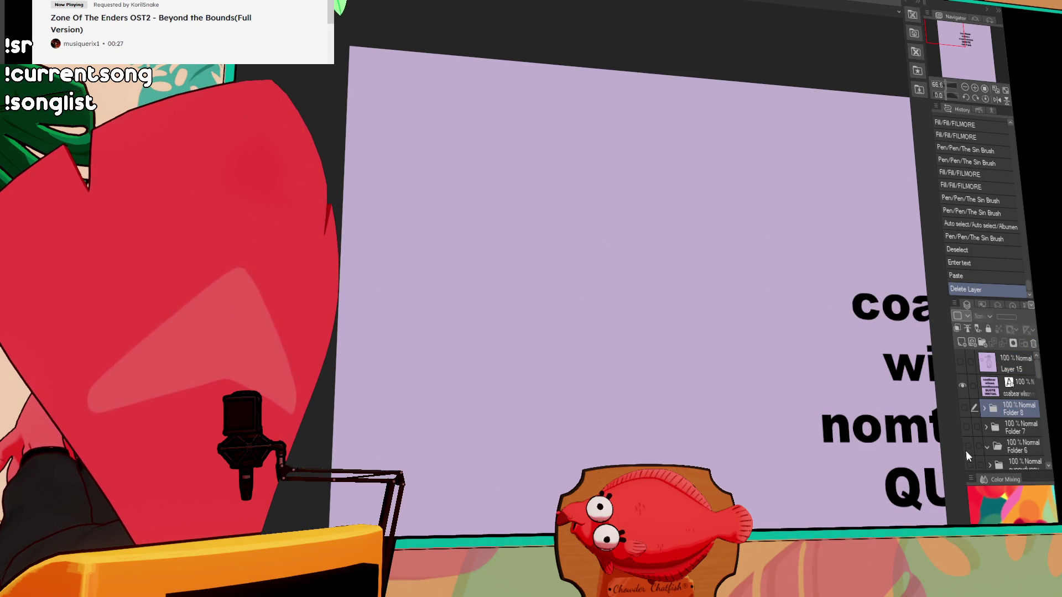
Create Folder 9, hide the names text layer, and add a new layer inside the folder
left_click(981, 344)
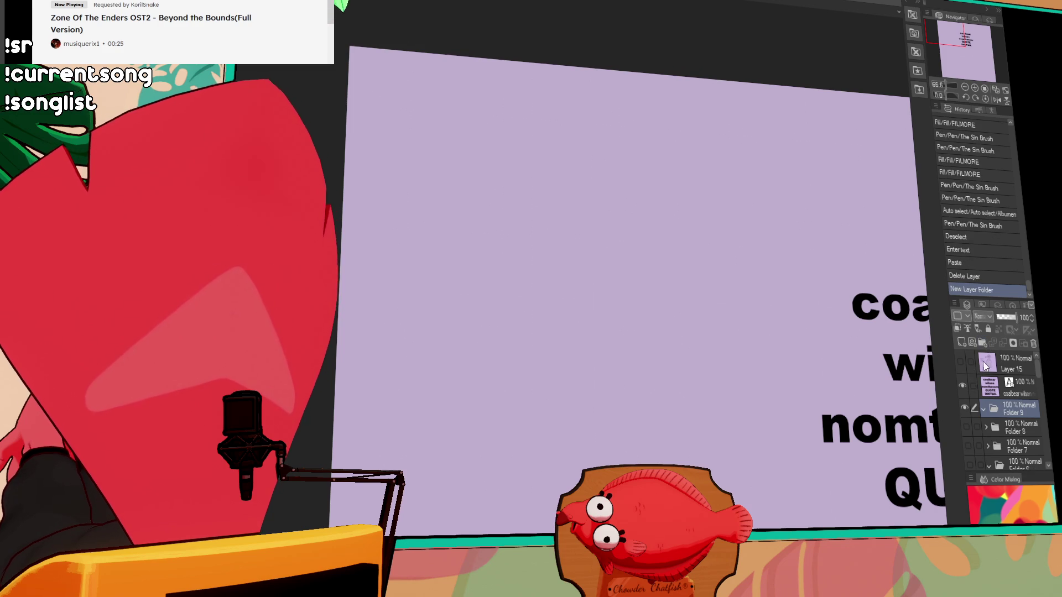
left_click(962, 386)
scroll(830, 255, "down", 3)
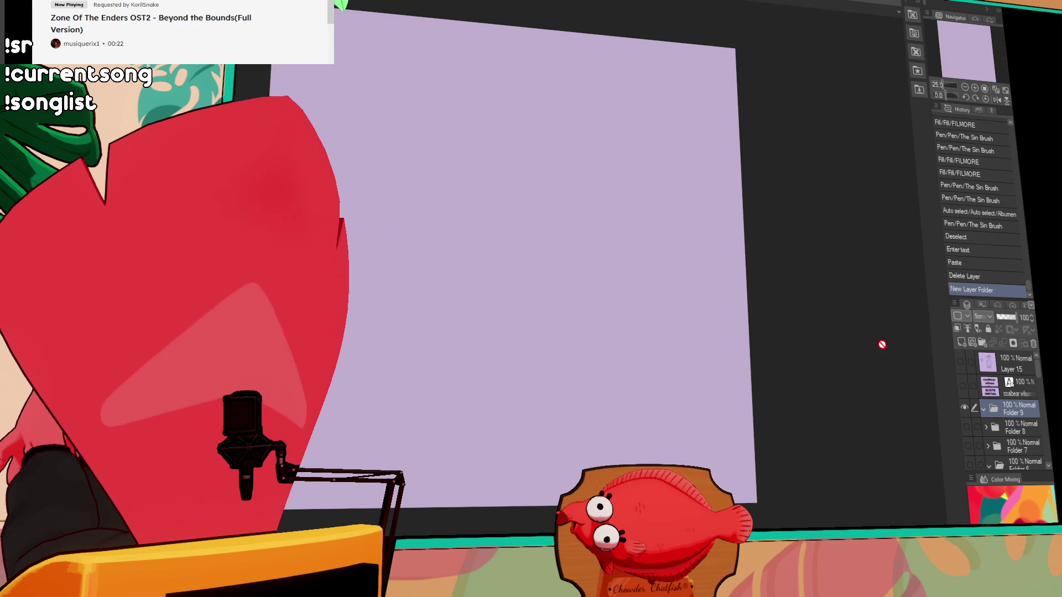
left_click(962, 343)
Draw a curved black ink stroke on the new layer after several retries
mouse_move(734, 310)
left_mouse_down()
mouse_move(557, 173)
mouse_move(436, 266)
left_mouse_up()
key("ctrl+z")
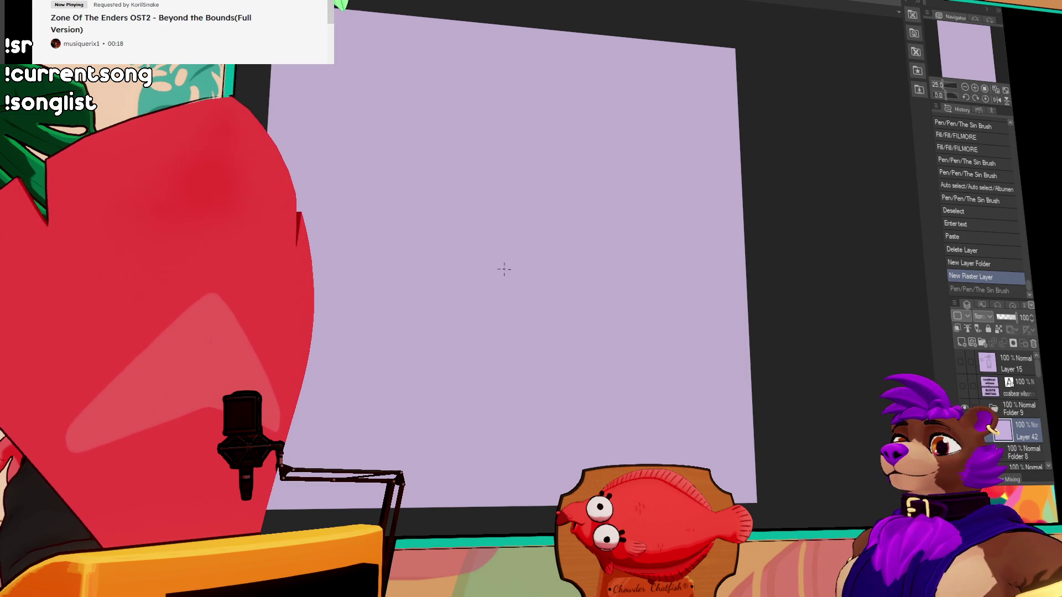
left_click_drag(366, 178, 481, 265)
key("ctrl+z")
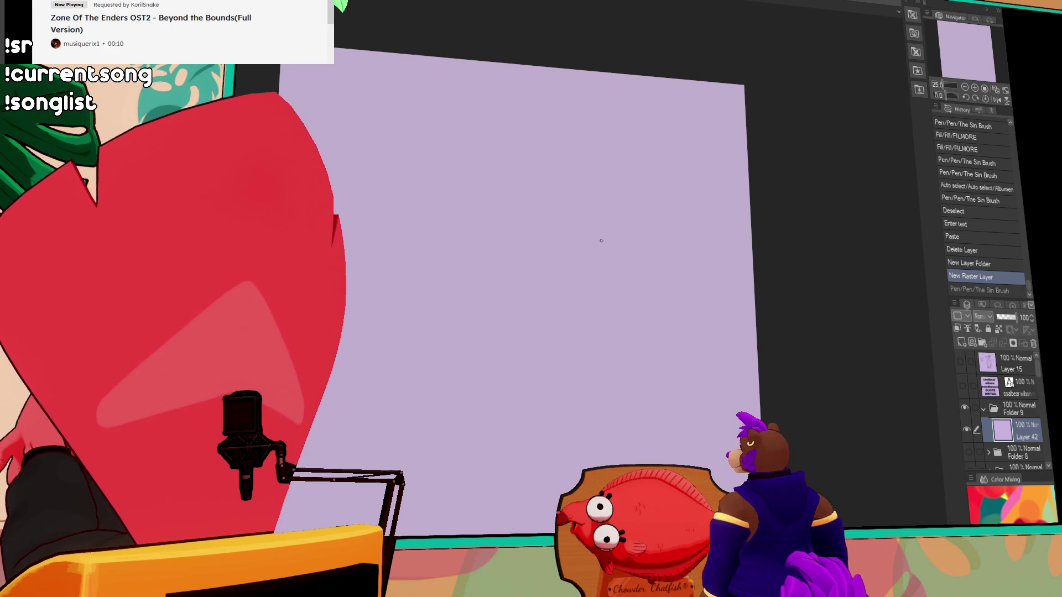
key("ctrl+z")
mouse_move(564, 221)
left_mouse_down()
mouse_move(620, 214)
mouse_move(616, 225)
left_mouse_up()
key("ctrl+z")
key("ctrl+z")
key("ctrl+z")
mouse_move(550, 239)
left_mouse_down()
mouse_move(616, 229)
mouse_move(571, 283)
mouse_move(585, 290)
left_mouse_up()
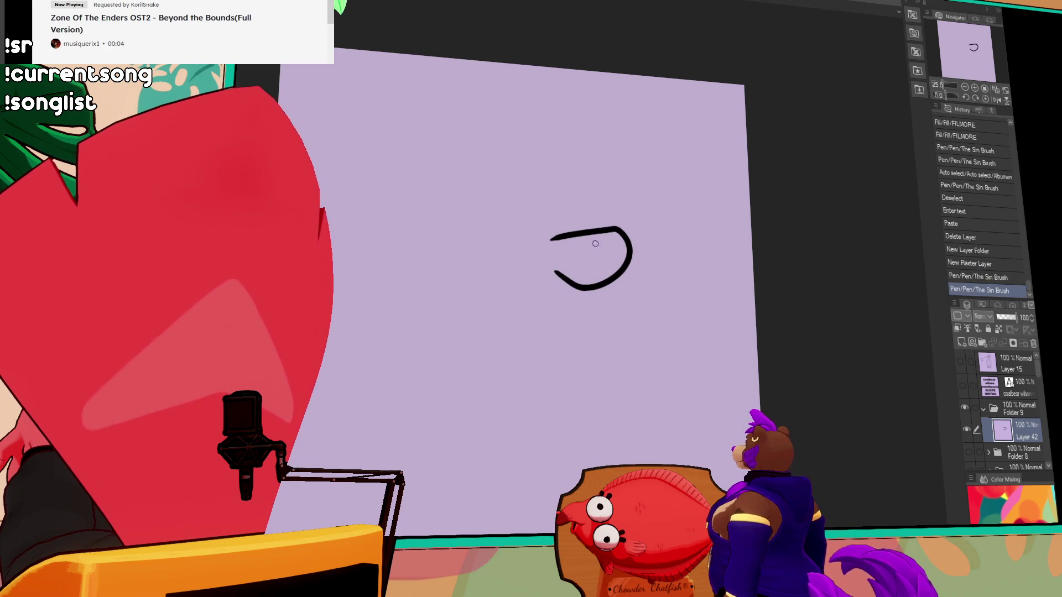
Erase the left tip of the curved black stroke
left_click_drag(547, 244, 555, 251)
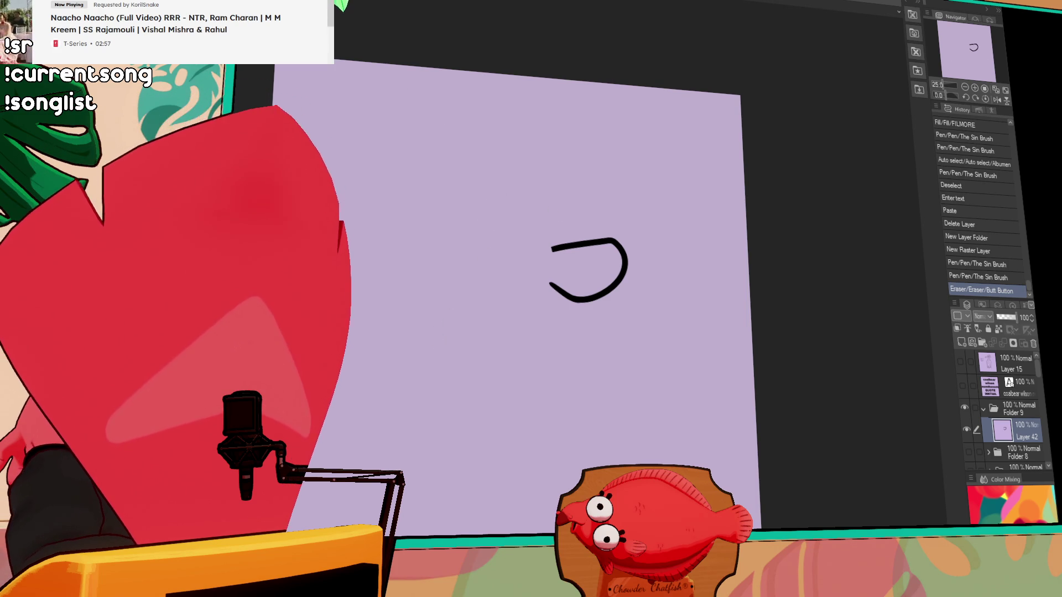
Extend the head curve and shape the snout's inner curve and lower-left tail
left_click_drag(546, 279, 567, 292)
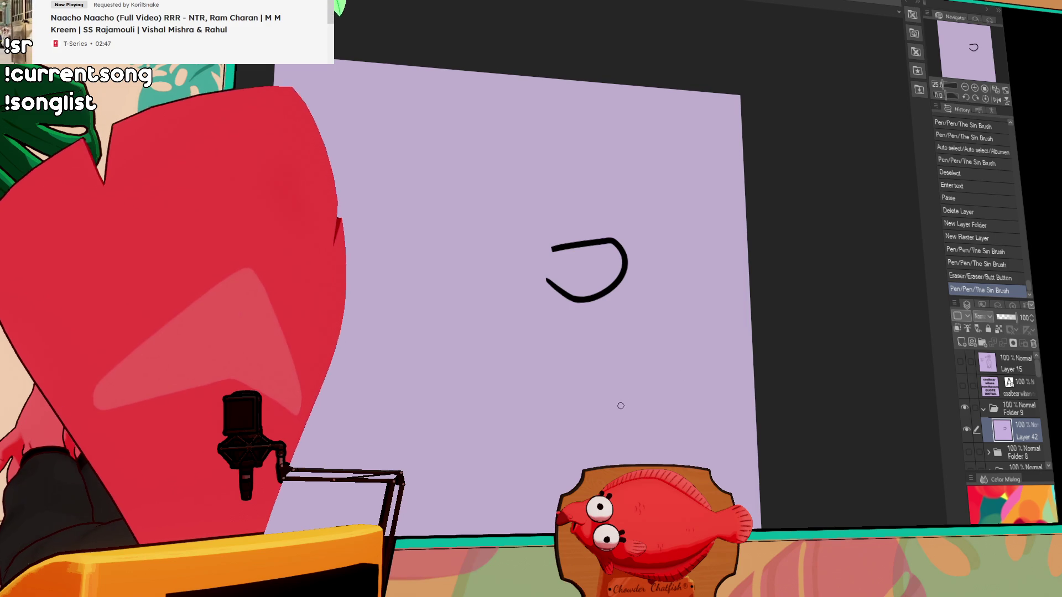
left_click_drag(657, 350, 692, 363)
mouse_move(588, 264)
left_mouse_down()
mouse_move(625, 260)
mouse_move(595, 263)
left_mouse_up()
key("ctrl+z")
key("ctrl+z")
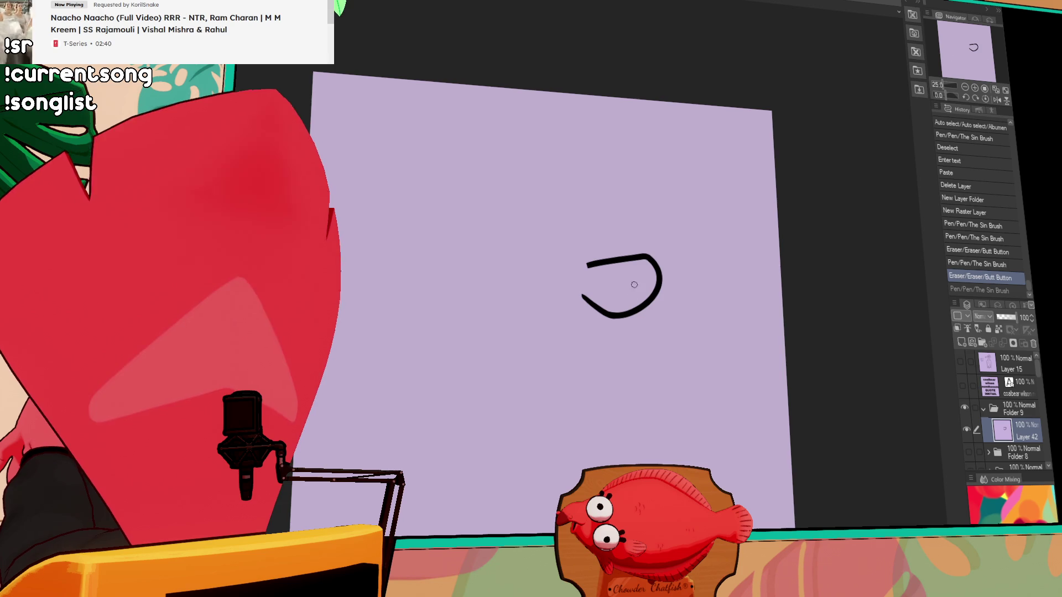
left_click_drag(663, 294, 668, 292)
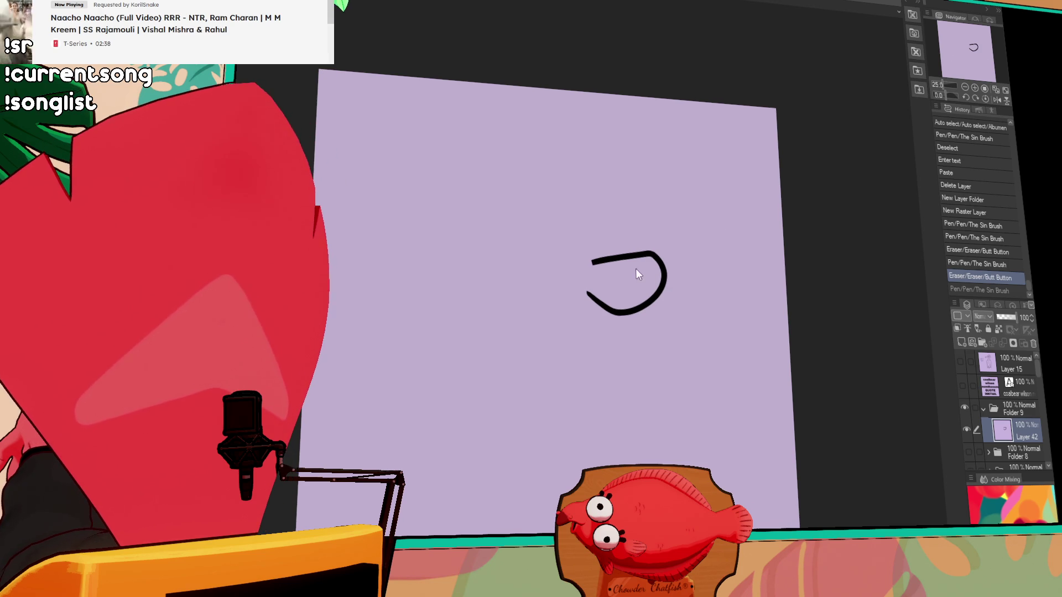
mouse_move(622, 295)
left_mouse_down()
mouse_move(625, 310)
mouse_move(661, 288)
left_mouse_up()
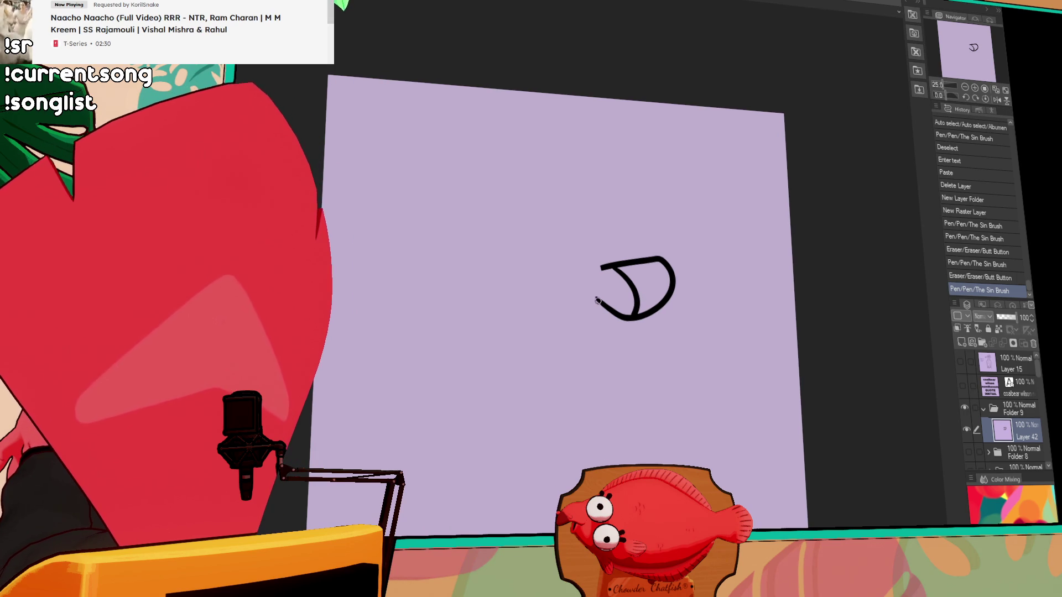
left_click_drag(597, 300, 591, 296)
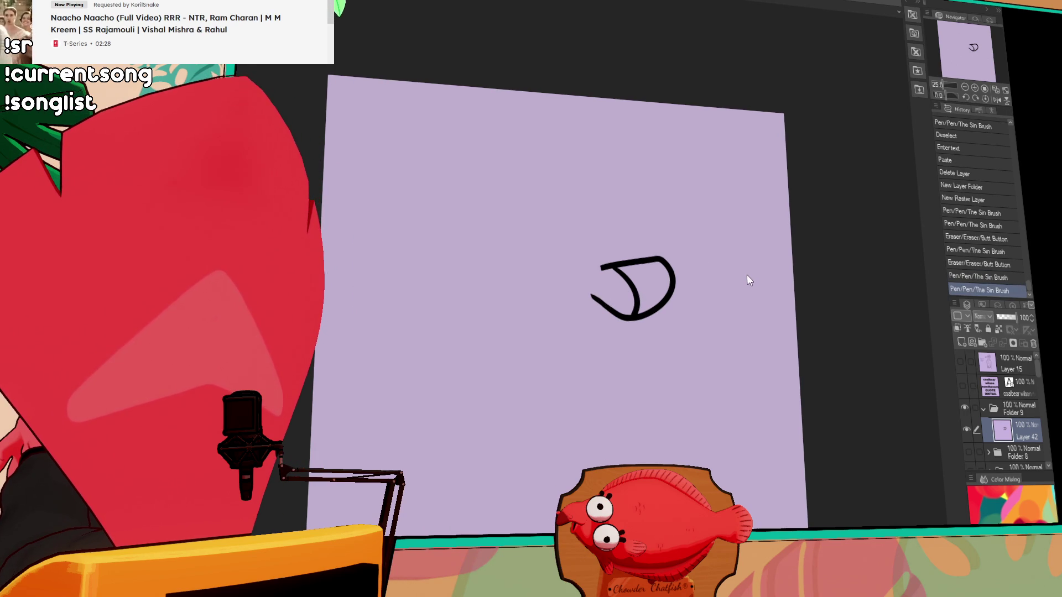
left_click_drag(673, 319, 625, 321)
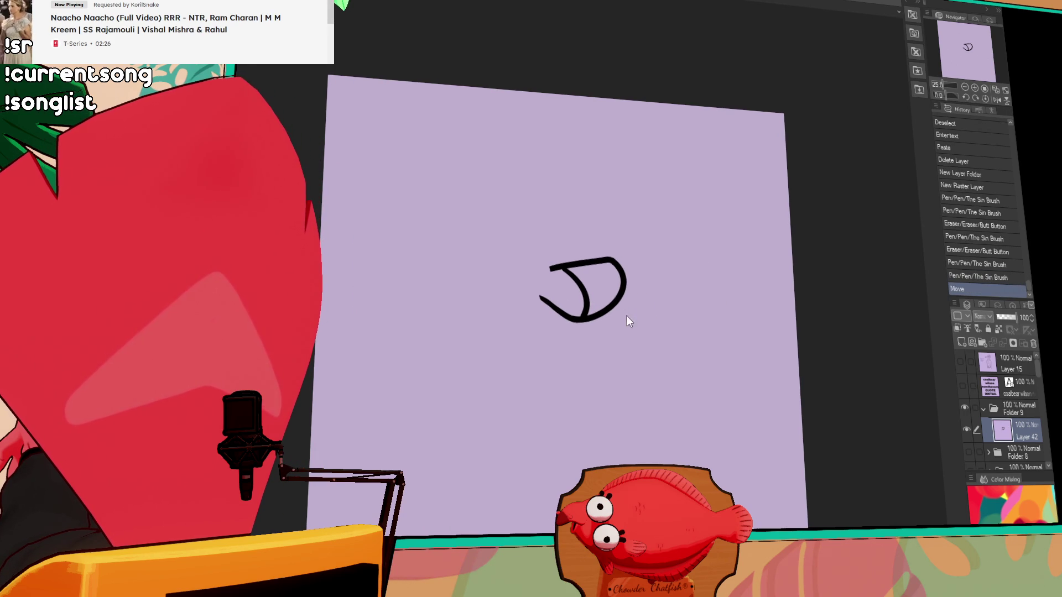
Redraw the face edge as a curve and extend it into a spiky head top
left_click_drag(490, 231, 536, 434)
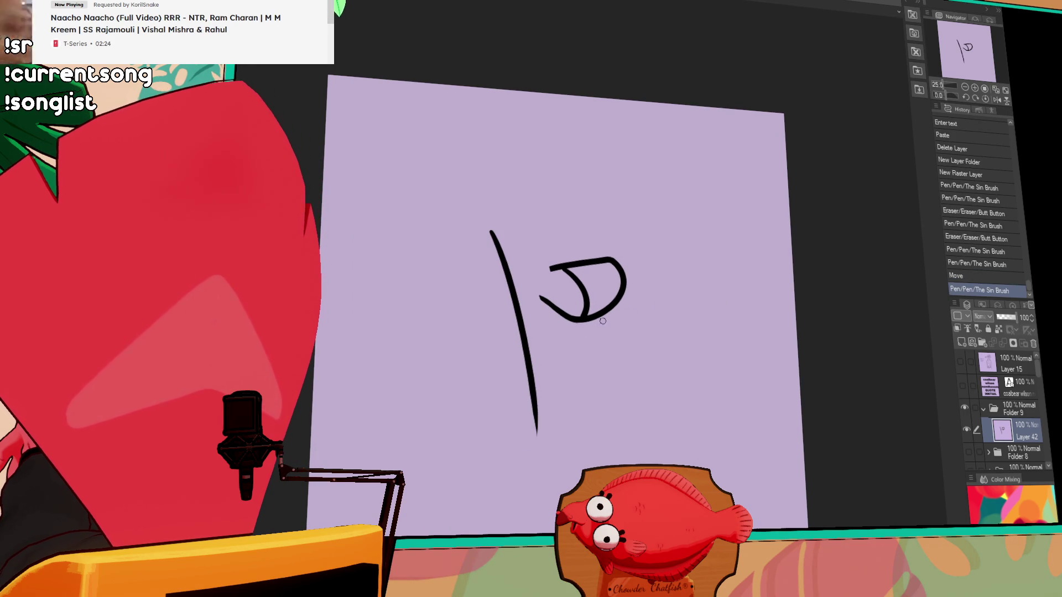
key("ctrl+z")
left_click_drag(479, 226, 501, 467)
mouse_move(480, 236)
left_mouse_down()
mouse_move(572, 185)
mouse_move(509, 204)
mouse_move(619, 239)
mouse_move(526, 191)
mouse_move(507, 365)
left_mouse_up()
key("ctrl+z")
key("ctrl+z")
key("ctrl+z")
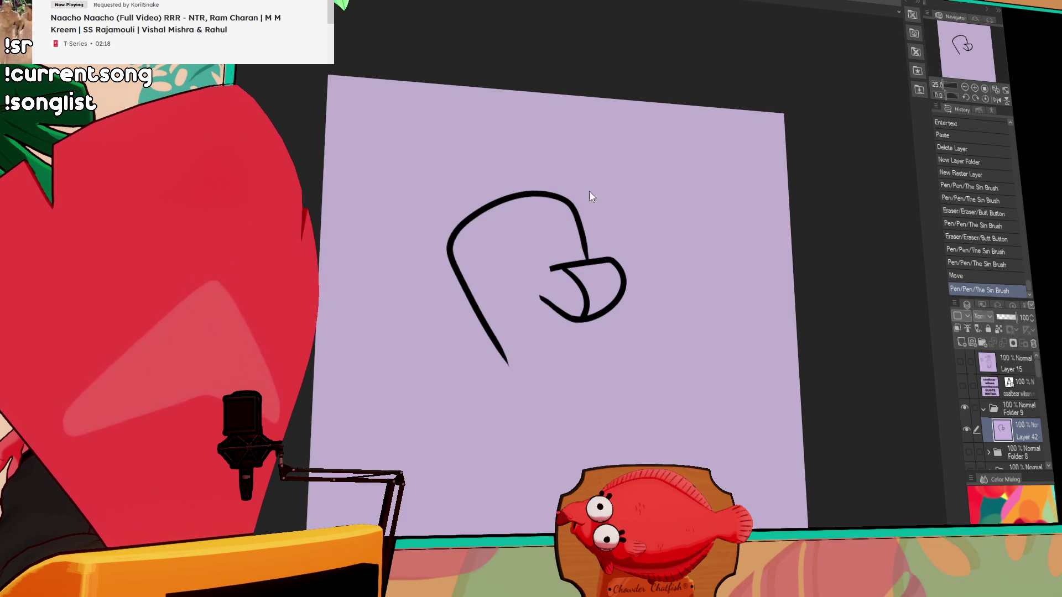
mouse_move(463, 239)
left_mouse_down()
mouse_move(457, 226)
mouse_move(474, 198)
mouse_move(588, 184)
mouse_move(502, 200)
mouse_move(577, 192)
mouse_move(506, 230)
mouse_move(475, 231)
left_mouse_up()
Tidy the round eye, keeping the complete eye circle
key("ctrl+z")
key("ctrl+z")
key("ctrl+z")
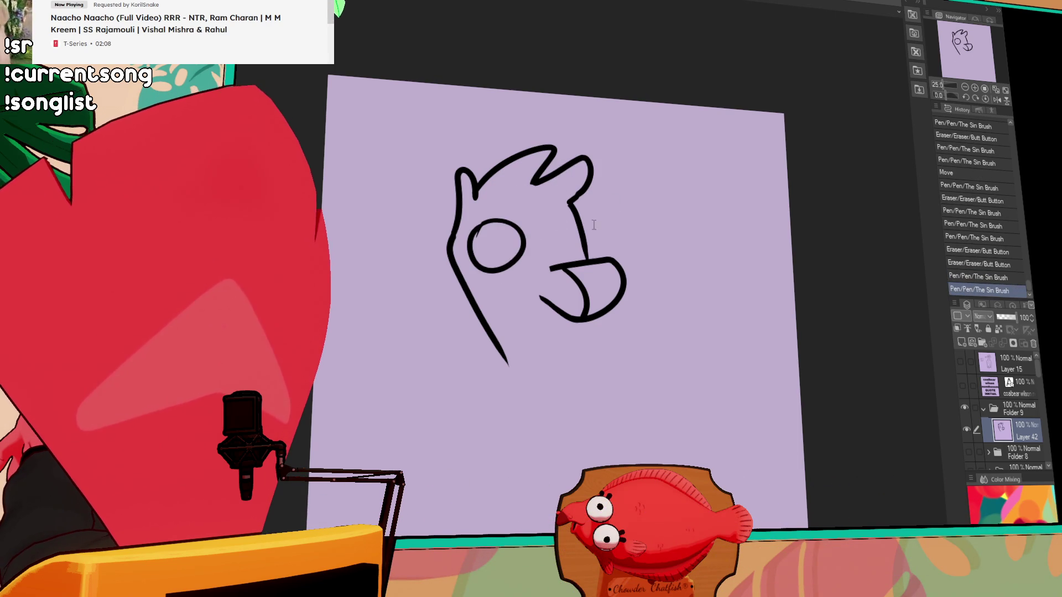
left_click_drag(536, 224, 517, 235)
key("ctrl+z")
key("ctrl+z")
key("ctrl+z")
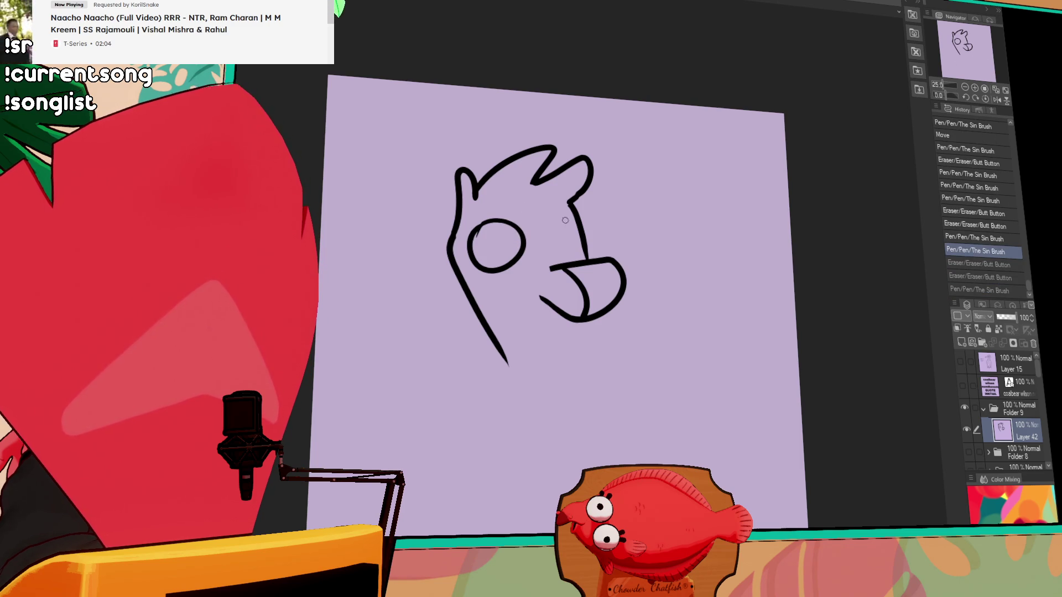
left_click_drag(559, 285, 572, 313)
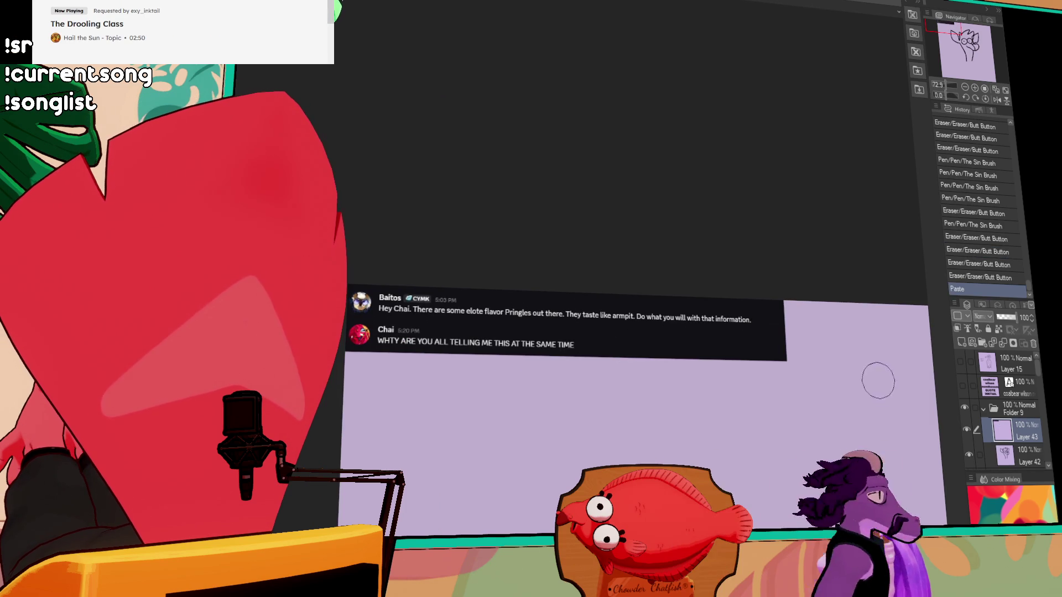
Delete the empty Layer 43, zoom out, and ink two curled antlers above the head
key("Delete")
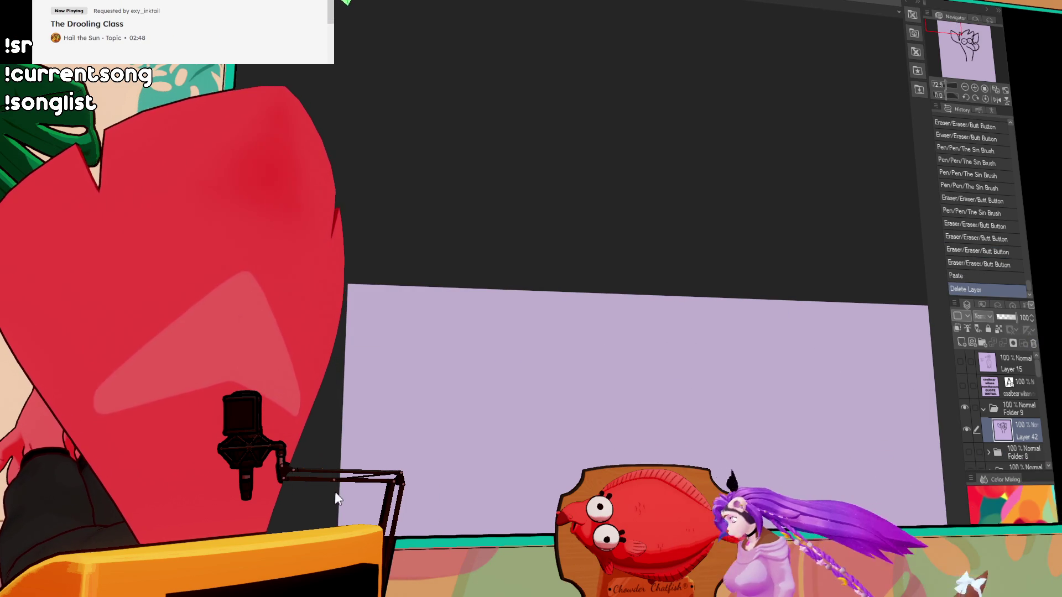
key("ctrl+0")
mouse_move(390, 78)
left_mouse_down()
mouse_move(330, 37)
mouse_move(402, 262)
left_mouse_up()
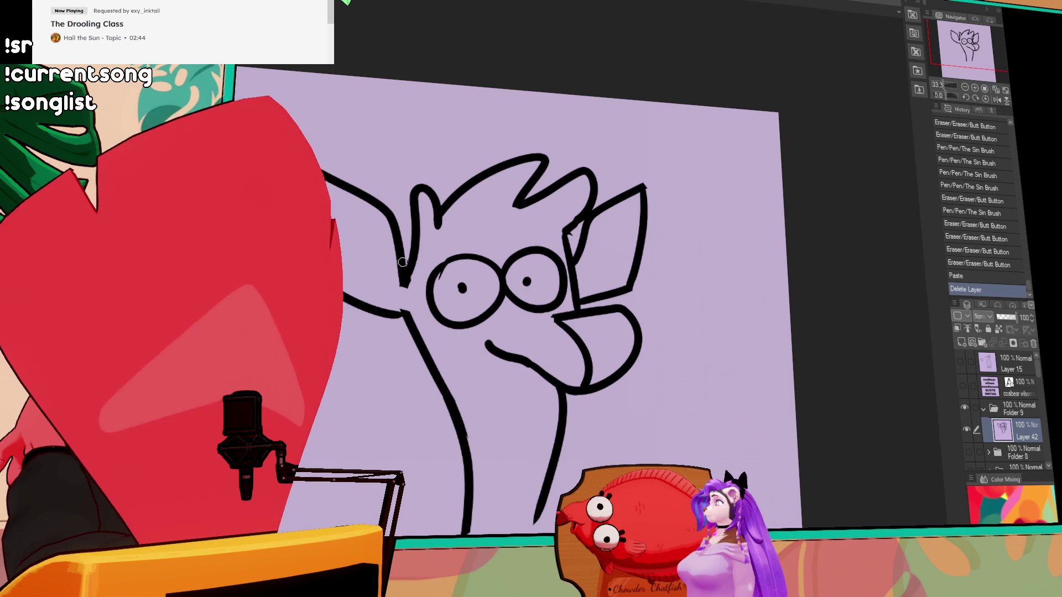
mouse_move(415, 210)
left_mouse_down()
mouse_move(416, 160)
mouse_move(396, 174)
mouse_move(374, 115)
mouse_move(358, 168)
left_mouse_up()
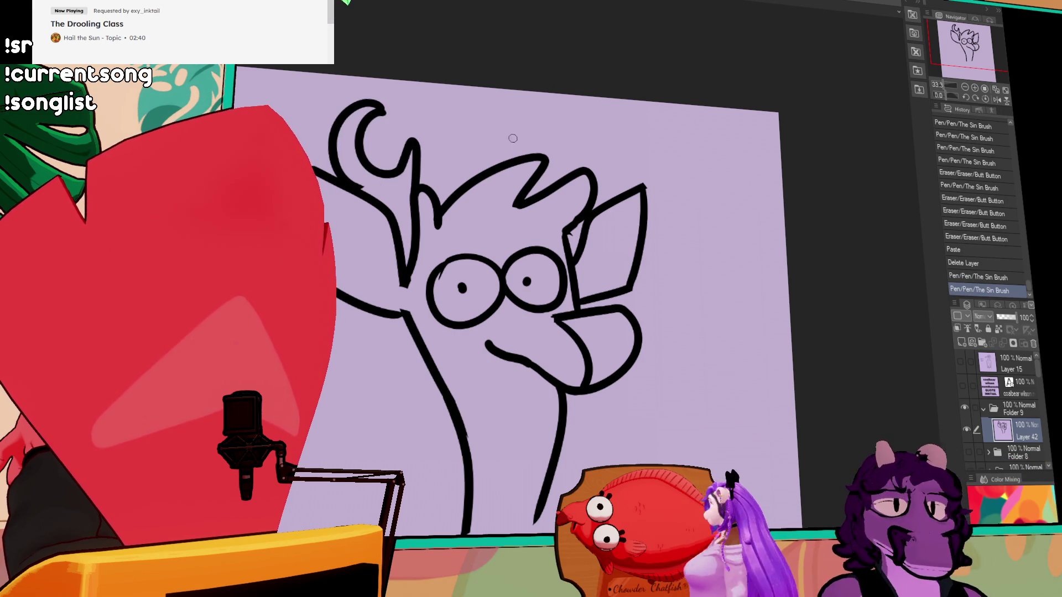
mouse_move(470, 178)
left_mouse_down()
mouse_move(441, 163)
mouse_move(420, 102)
mouse_move(420, 202)
left_mouse_up()
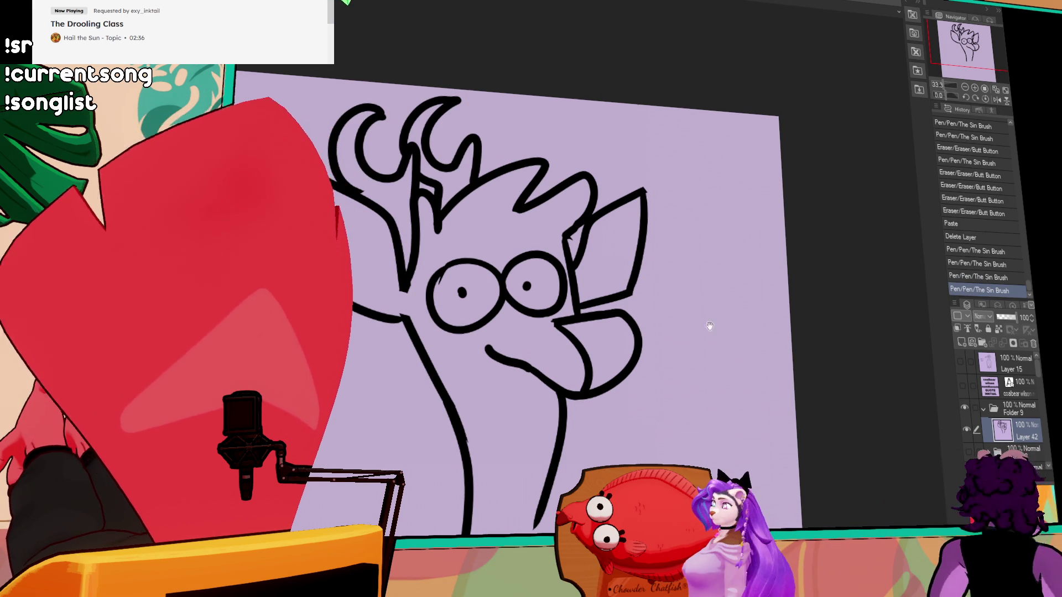
Ink the long neck line down into a shoulder and trim the mouth line's left end
left_click_drag(768, 361, 754, 320)
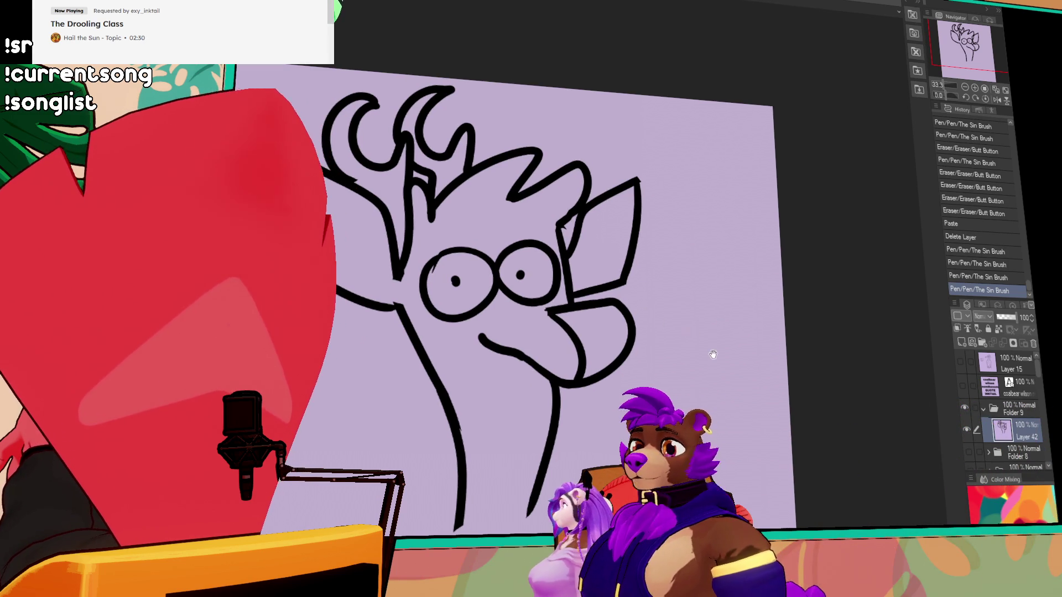
left_click_drag(733, 372, 813, 239)
left_click_drag(571, 367, 465, 531)
key("ctrl+z")
mouse_move(637, 355)
left_mouse_down()
mouse_move(637, 256)
mouse_move(675, 284)
left_mouse_up()
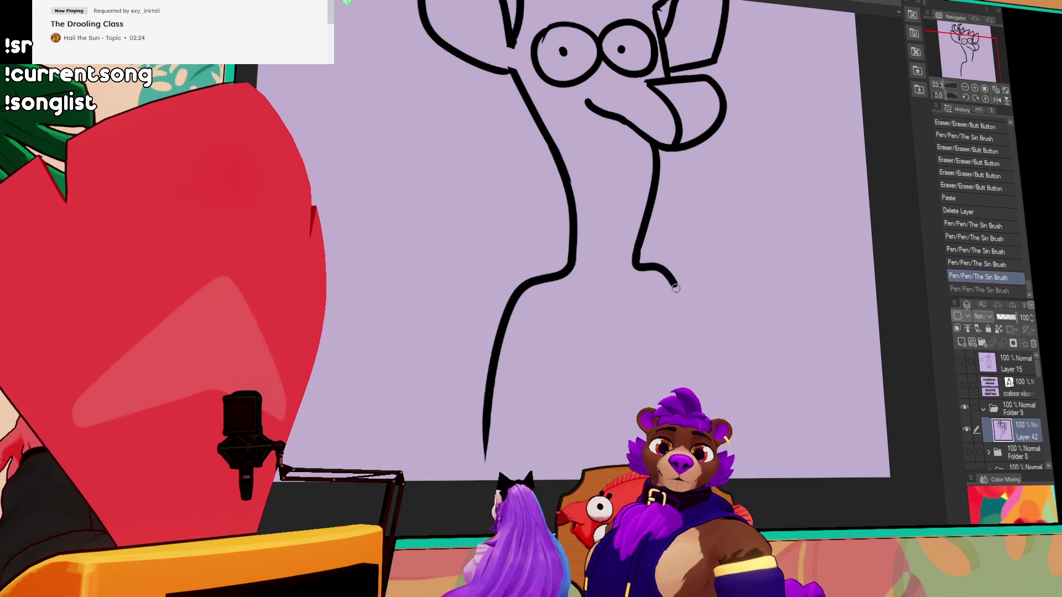
left_click_drag(615, 139, 619, 246)
left_click_drag(588, 210, 600, 220)
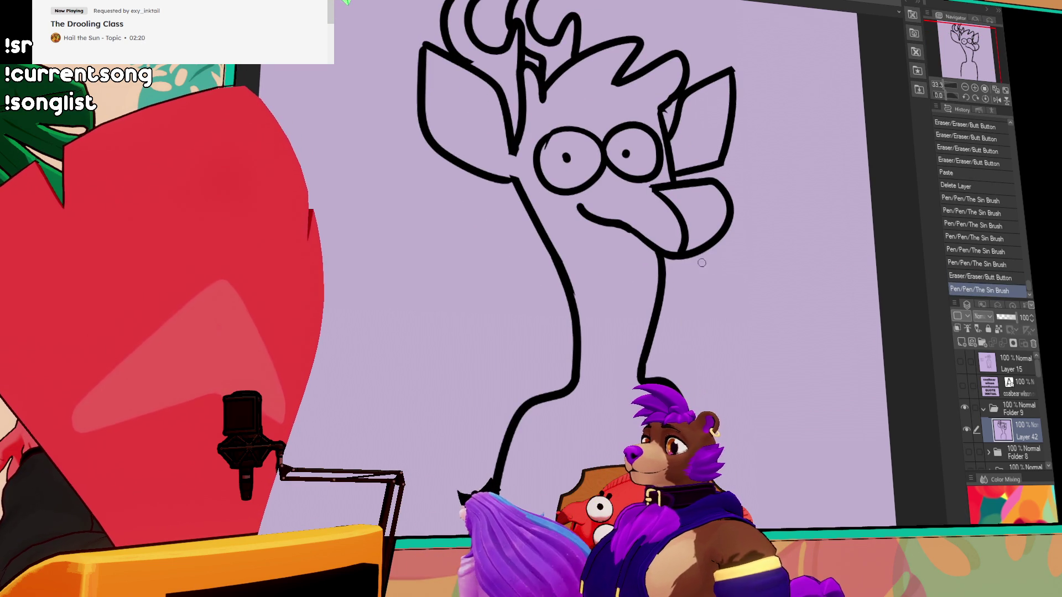
left_click_drag(732, 261, 737, 275)
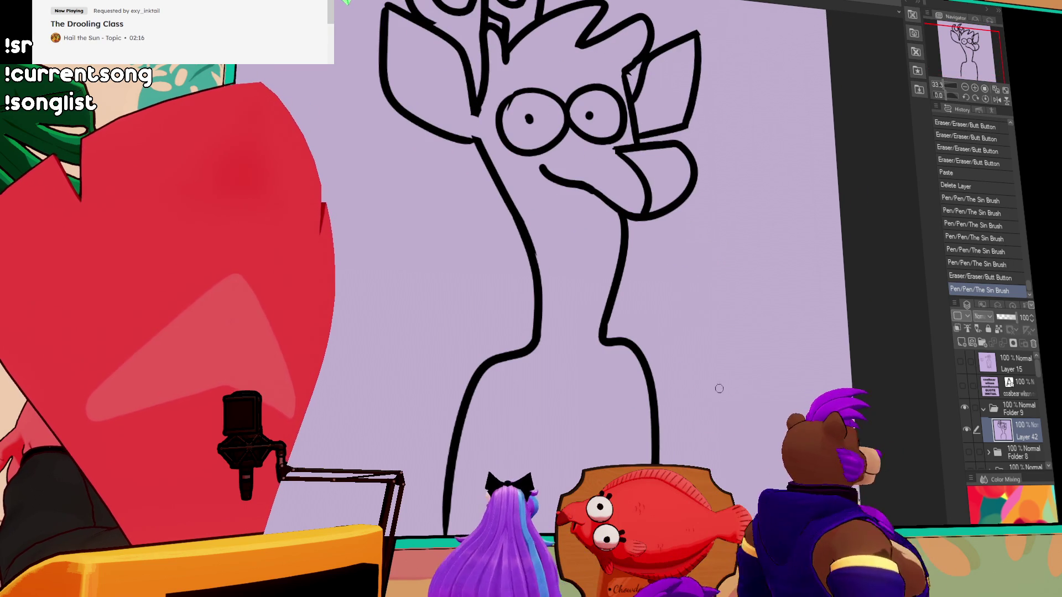
Draw the raised hand with its tall finger loop, redoing strokes until they fit
mouse_move(725, 381)
left_mouse_down()
mouse_move(675, 378)
mouse_move(691, 390)
mouse_move(670, 376)
mouse_move(721, 399)
left_mouse_up()
key("ctrl+z")
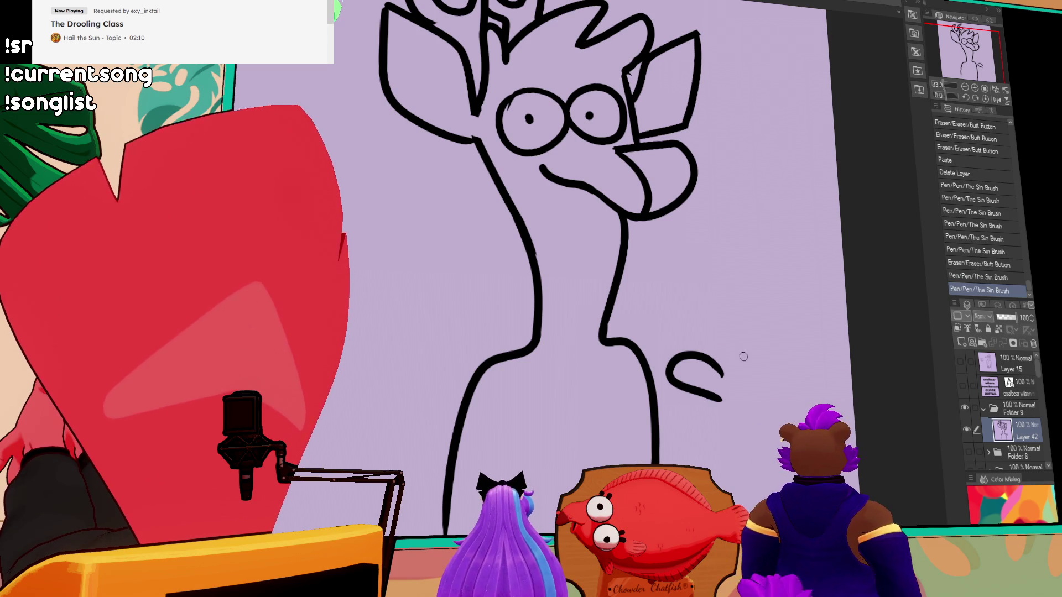
left_click_drag(706, 368, 724, 369)
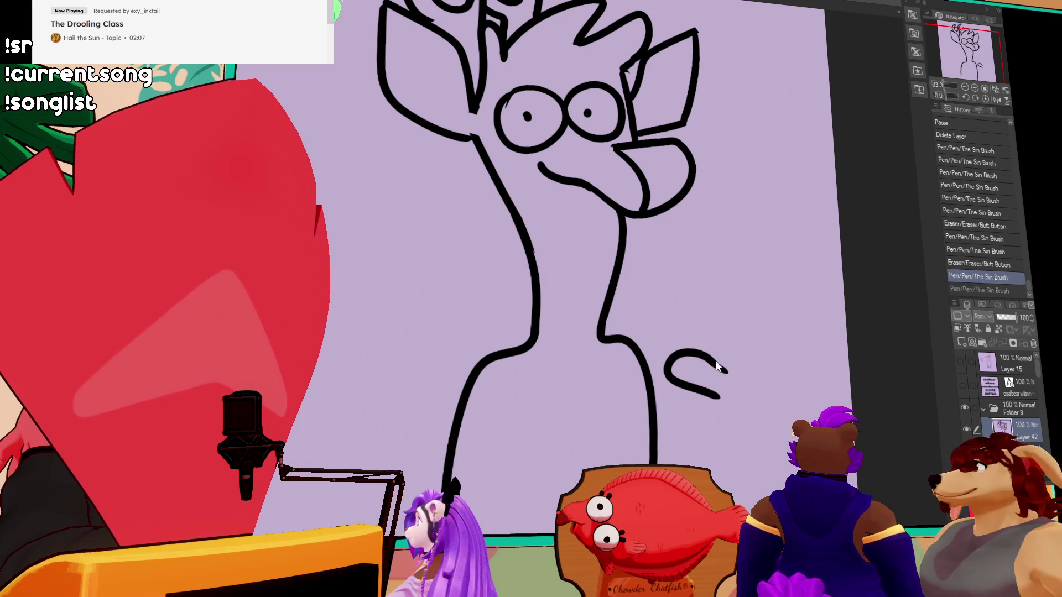
key("ctrl+z")
mouse_move(719, 363)
left_mouse_down()
mouse_move(744, 366)
mouse_move(758, 310)
mouse_move(785, 307)
mouse_move(769, 366)
left_mouse_up()
key("ctrl+z")
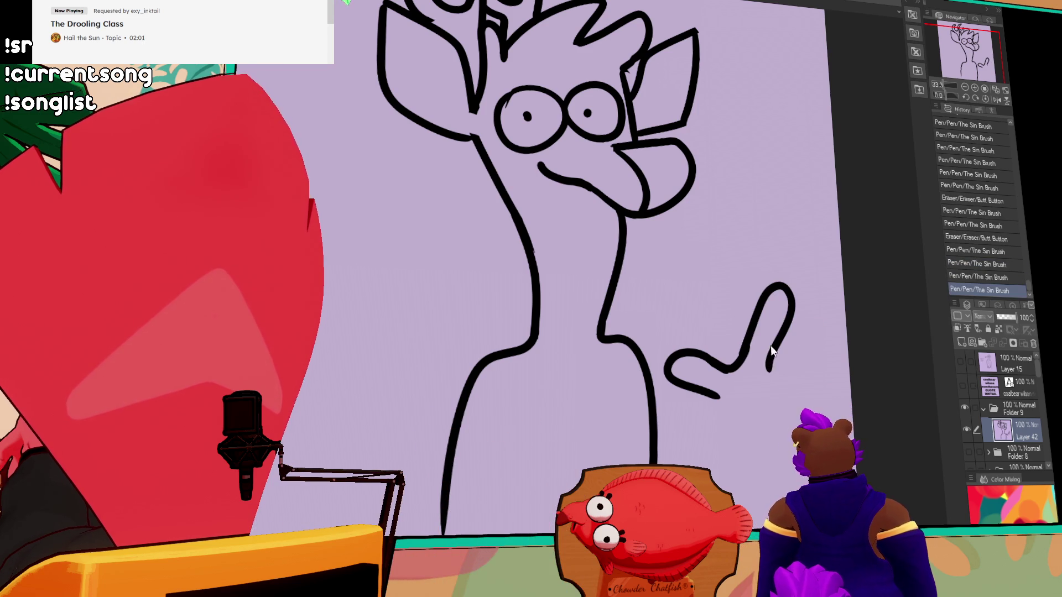
key("ctrl+z")
key("ctrl+z")
mouse_move(744, 360)
left_mouse_down()
mouse_move(796, 357)
mouse_move(825, 322)
mouse_move(838, 381)
mouse_move(769, 465)
left_mouse_up()
key("ctrl+z")
left_click_drag(718, 395, 724, 451)
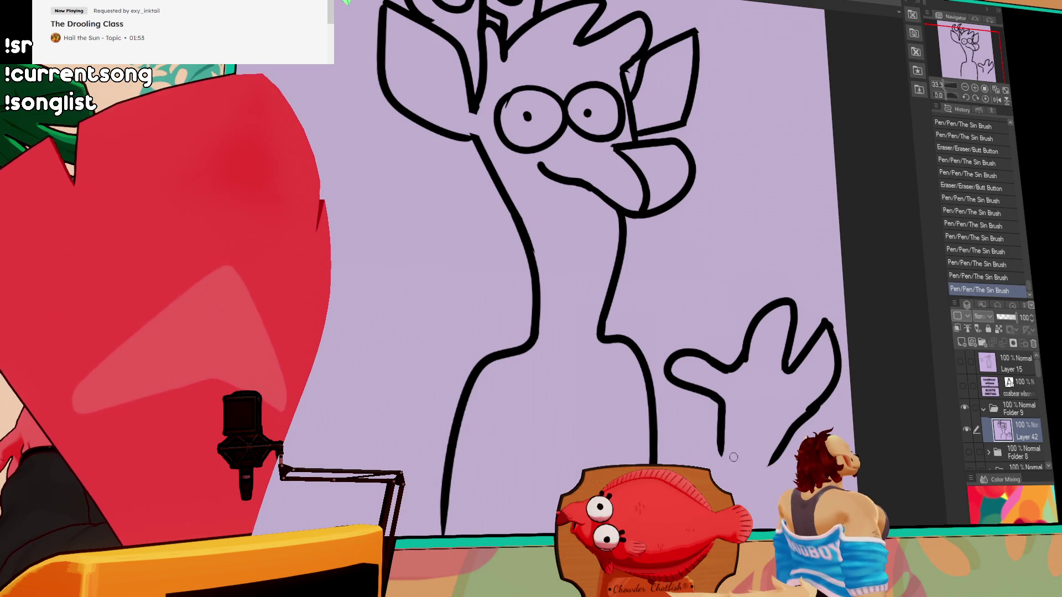
key("ctrl+z")
mouse_move(718, 399)
left_mouse_down()
mouse_move(737, 463)
mouse_move(736, 443)
left_mouse_up()
key("ctrl+z")
Rework the hand's right stroke and join the finger tip down to the arm
left_click_drag(796, 420, 788, 434)
left_click_drag(818, 398, 766, 440)
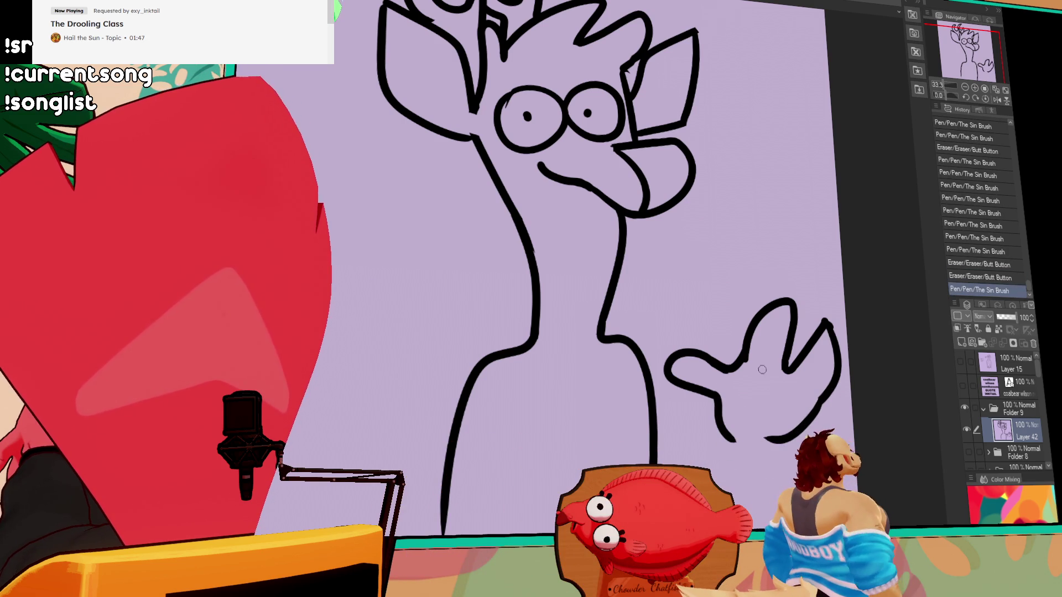
key("ctrl+z")
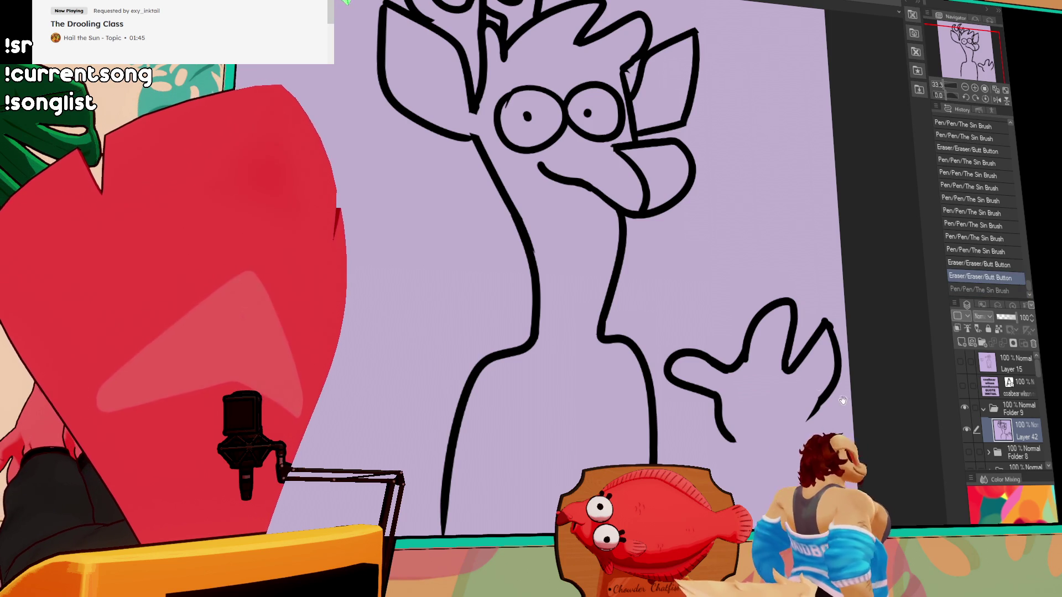
mouse_move(799, 427)
left_mouse_down()
mouse_move(788, 415)
mouse_move(749, 458)
mouse_move(724, 411)
left_mouse_up()
key("ctrl+z")
key("ctrl+y")
left_click_drag(811, 286, 774, 334)
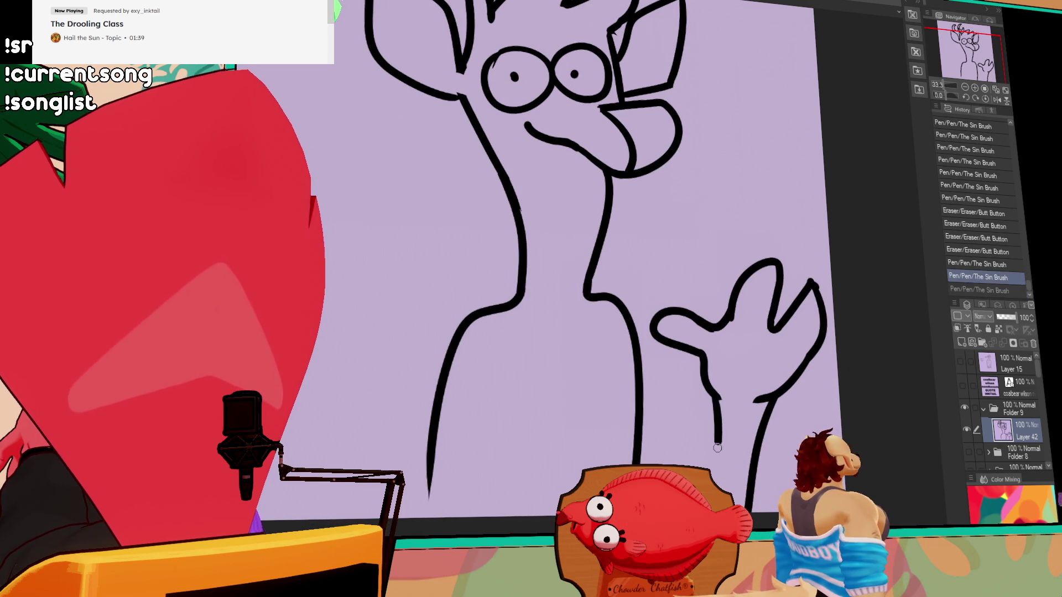
left_click_drag(669, 407, 670, 437)
left_click_drag(809, 320, 774, 362)
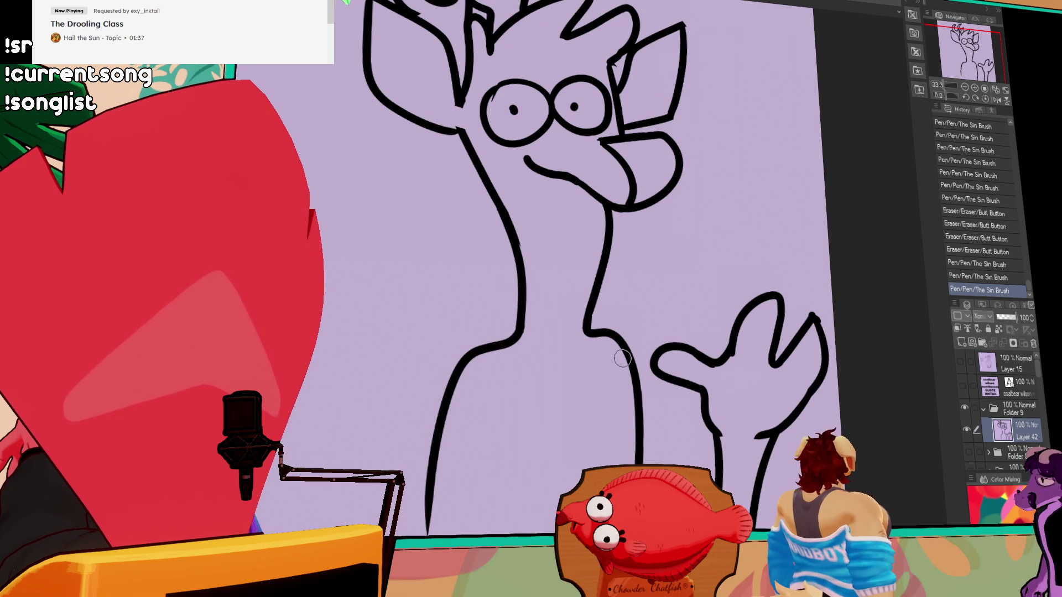
mouse_move(618, 333)
left_mouse_down()
mouse_move(636, 331)
mouse_move(671, 375)
left_mouse_up()
key("ctrl+z")
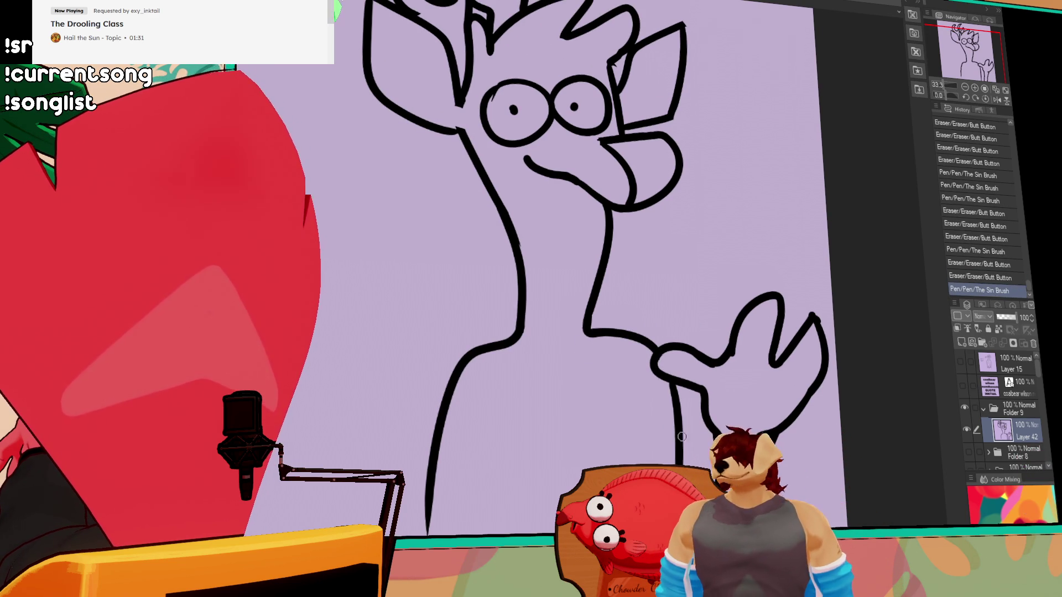
Redraw the torso's lower-left as one curve and add a stroke at the hand's base
mouse_move(512, 373)
left_mouse_down()
mouse_move(575, 357)
mouse_move(471, 474)
left_mouse_up()
mouse_move(487, 531)
left_mouse_down()
mouse_move(502, 430)
mouse_move(487, 464)
left_mouse_up()
left_click_drag(506, 382, 470, 533)
key("ctrl+z")
left_click_drag(509, 379, 473, 533)
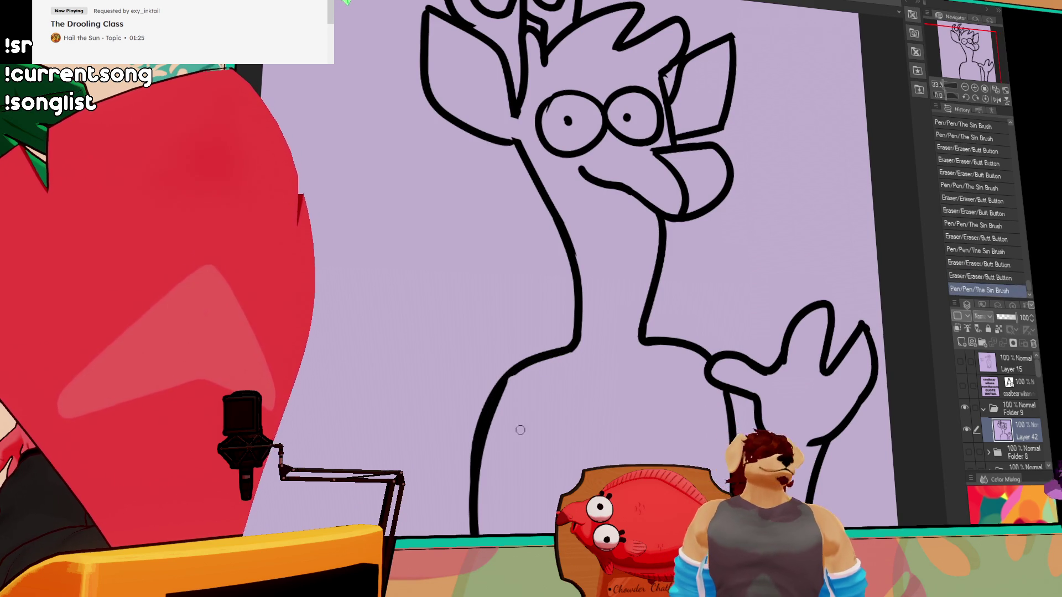
key("ctrl+z")
key("ctrl+y")
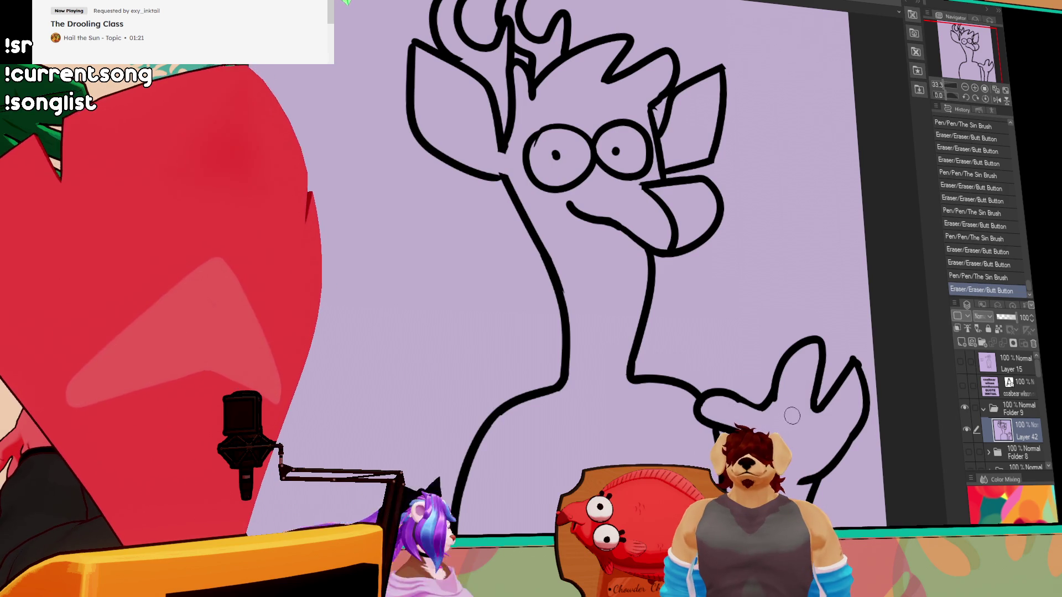
left_click_drag(753, 408, 795, 423)
key("ctrl+z")
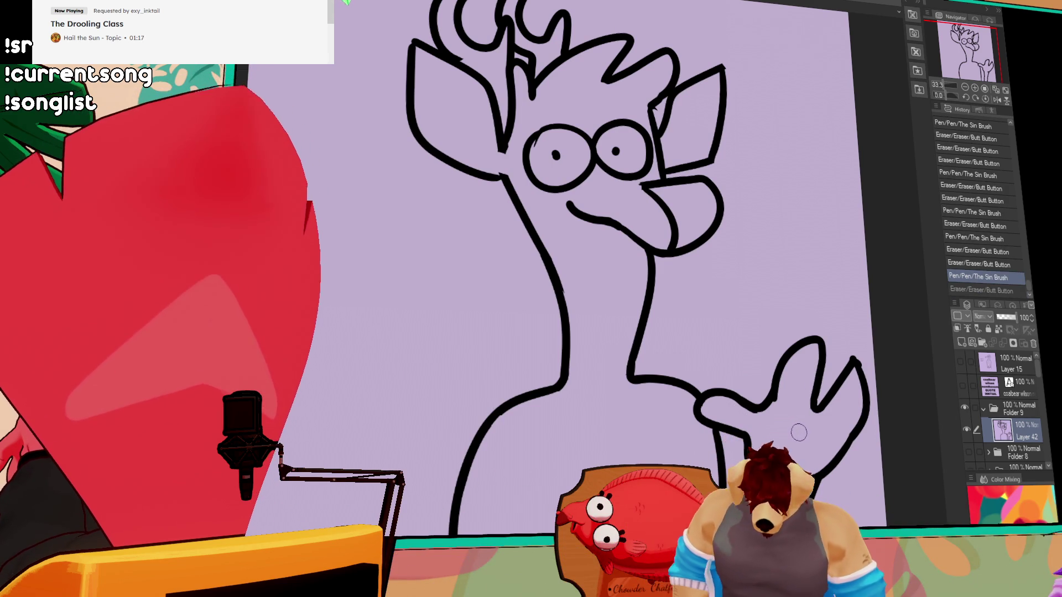
mouse_move(796, 412)
left_mouse_down()
mouse_move(824, 409)
mouse_move(840, 442)
left_mouse_up()
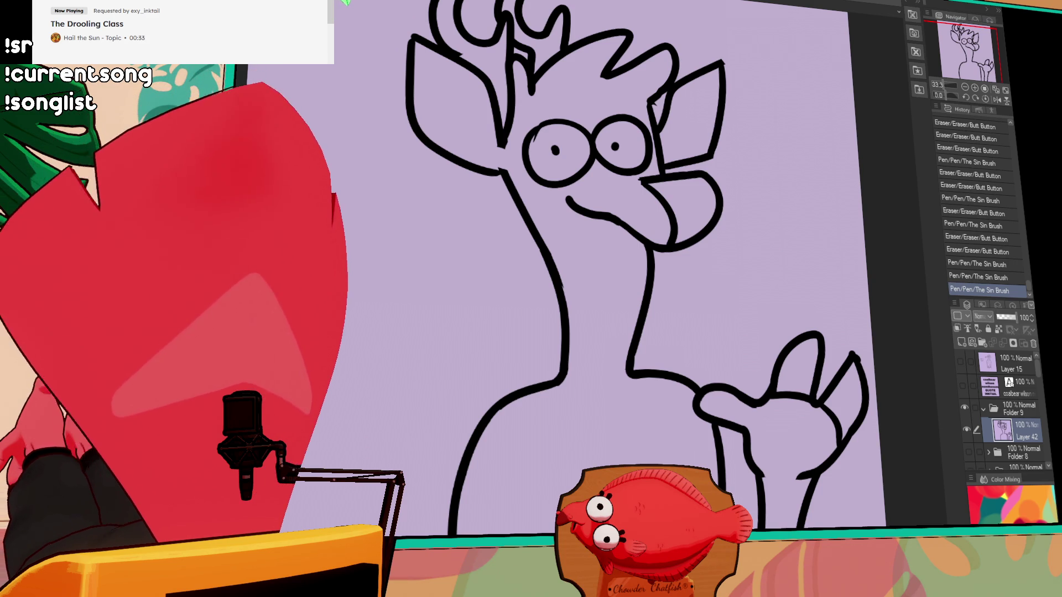
Adjust the mouth line by the snout, erase stray ink near the beak, and restore the hand stroke
left_click(606, 228)
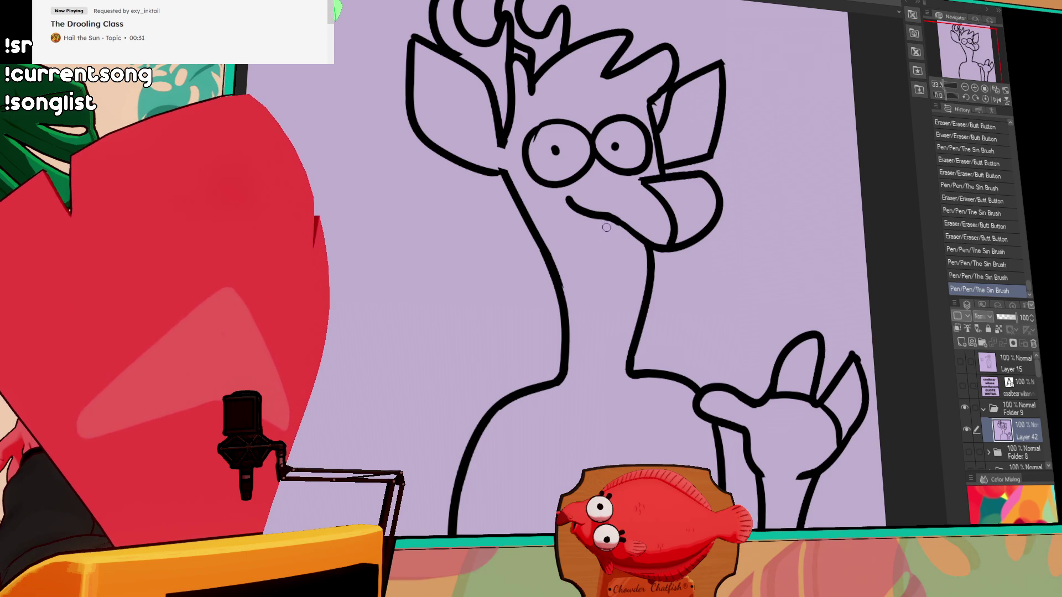
left_click_drag(606, 219, 628, 226)
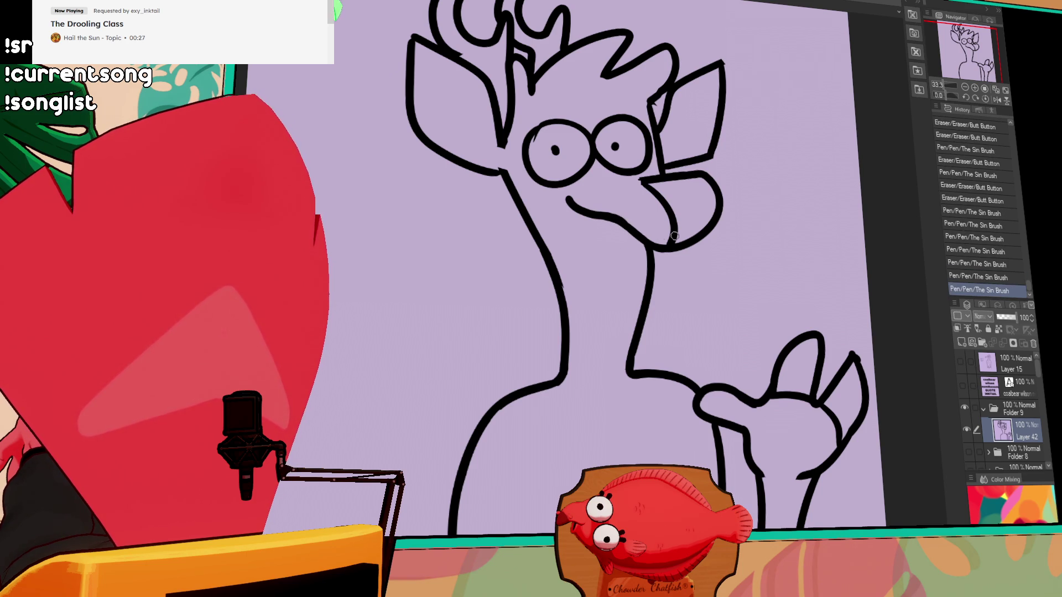
key("ctrl+z")
left_click_drag(575, 269, 574, 282)
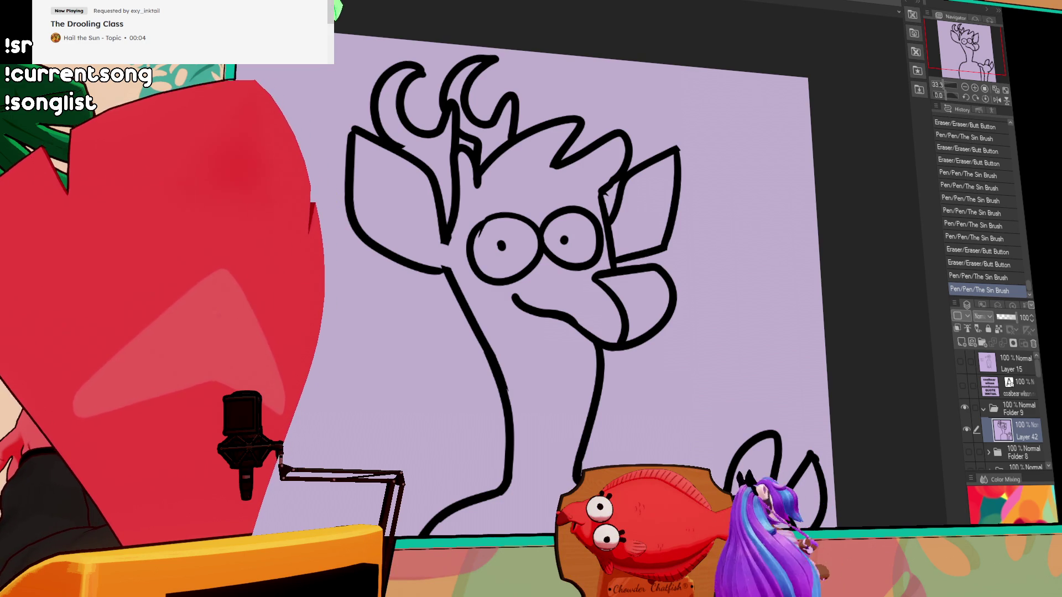
key("ctrl+z")
key("ctrl+y")
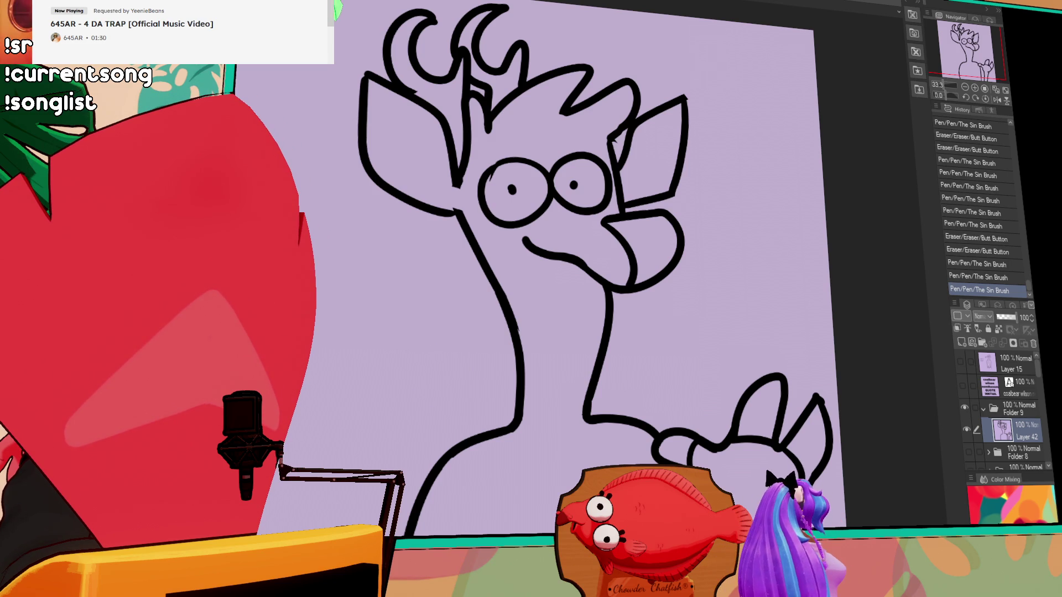
Fill the body and hand cyan on a new layer below Layer 42, then outline the right ear highlight
left_click(961, 343)
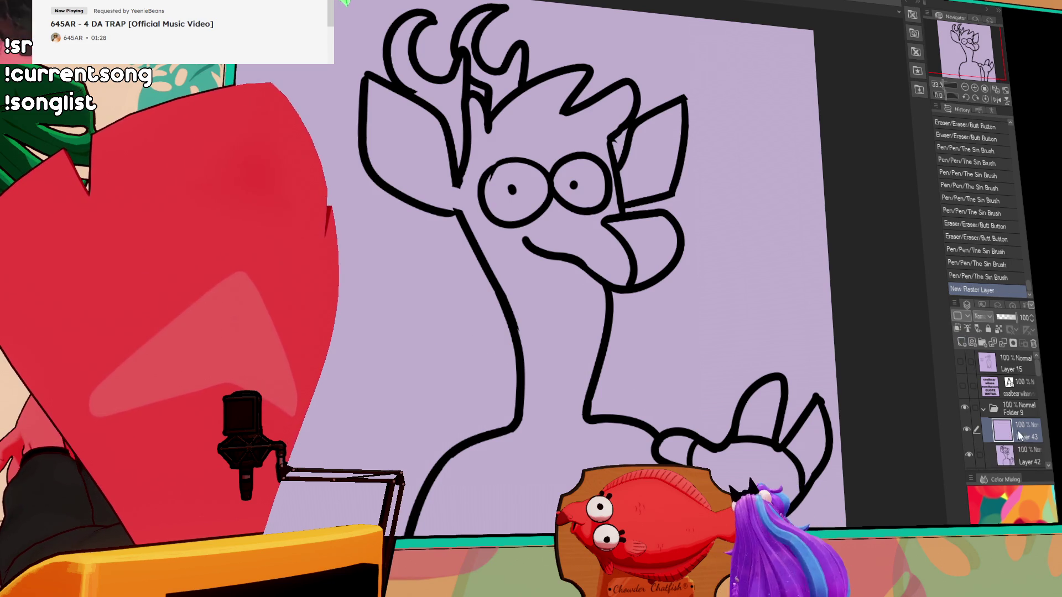
left_click_drag(1012, 430, 1012, 455)
left_click_drag(798, 472, 809, 462)
left_click(575, 343)
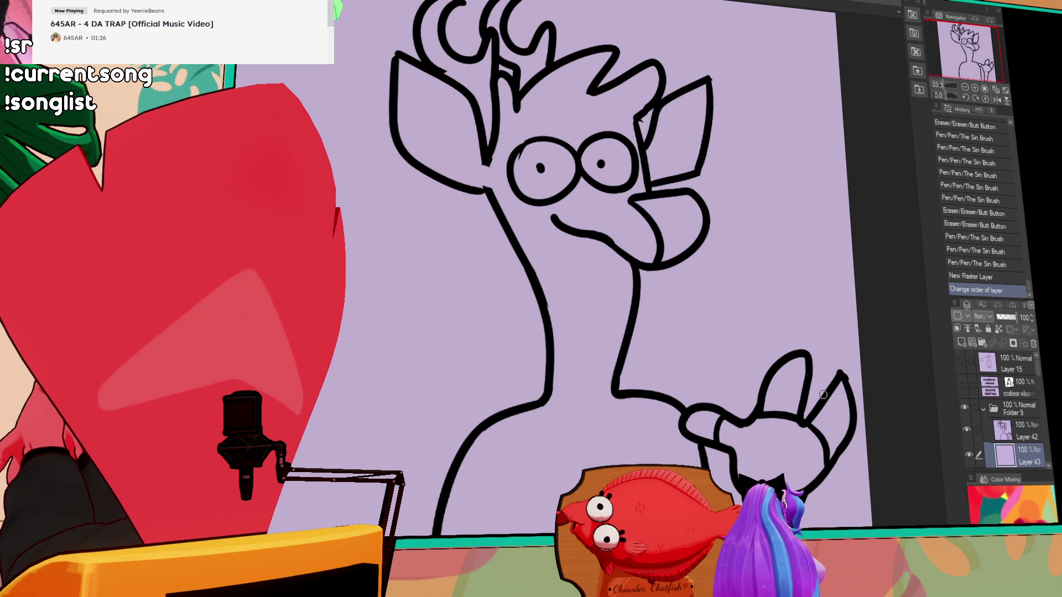
left_click(762, 466)
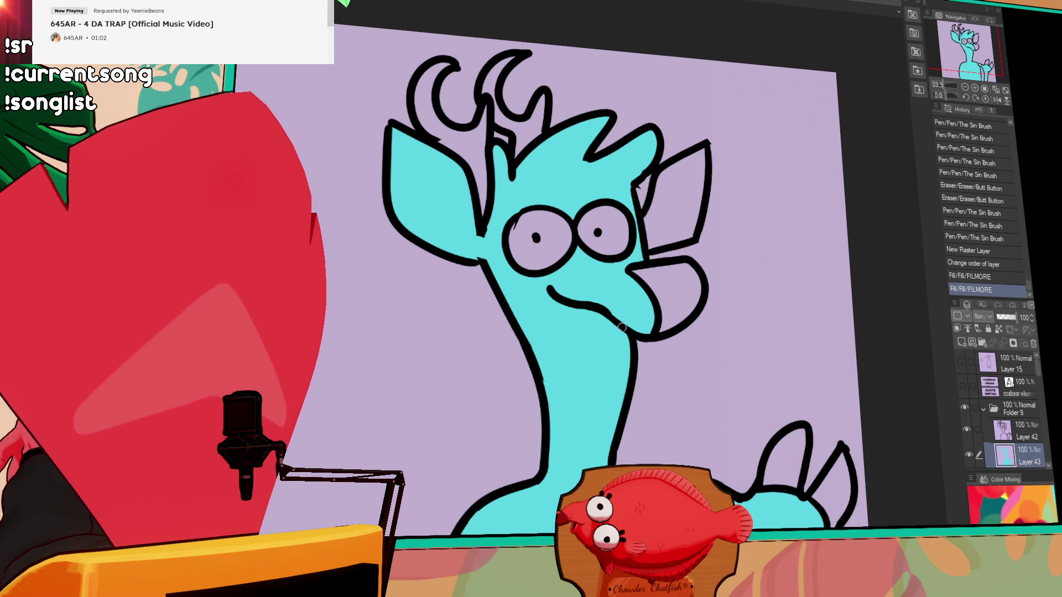
mouse_move(647, 235)
left_mouse_down()
mouse_move(677, 186)
mouse_move(704, 169)
left_mouse_up()
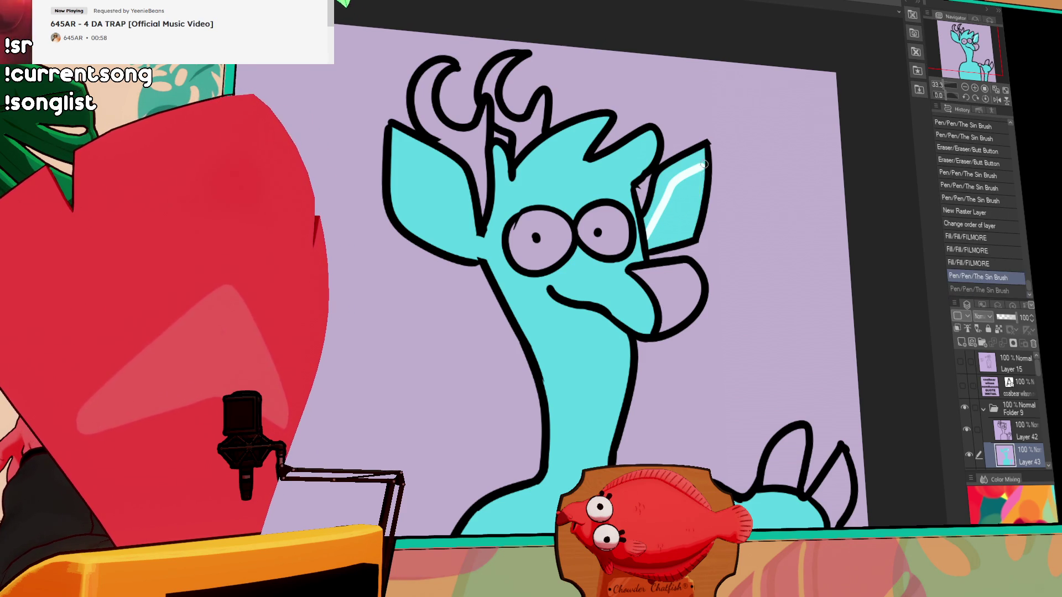
Fill the right ear's inner patch white and outline the left ear's highlight shape
key("ctrl+y")
left_click(674, 211)
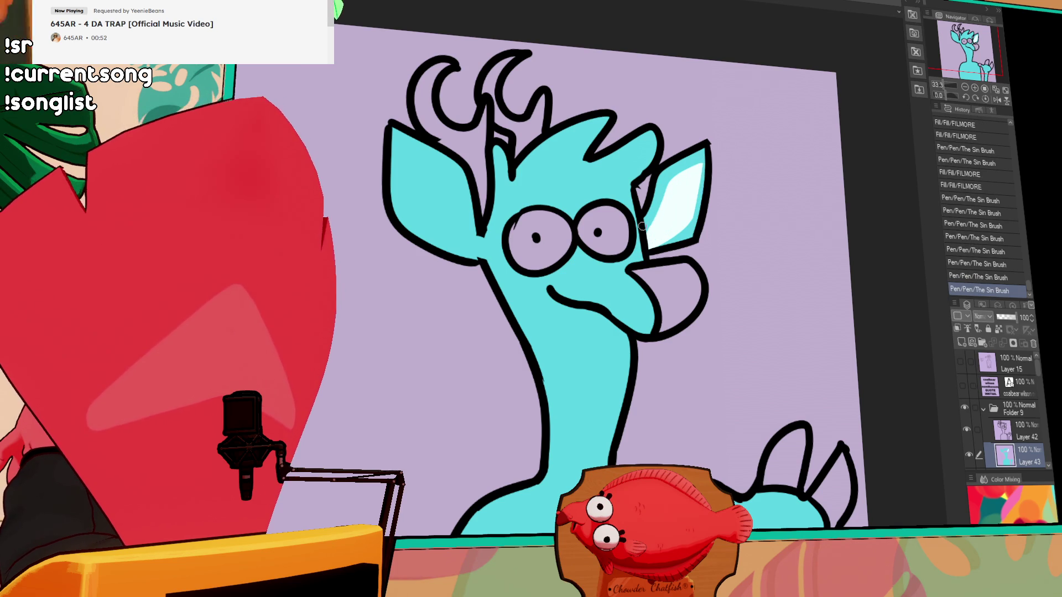
left_click_drag(707, 196, 709, 254)
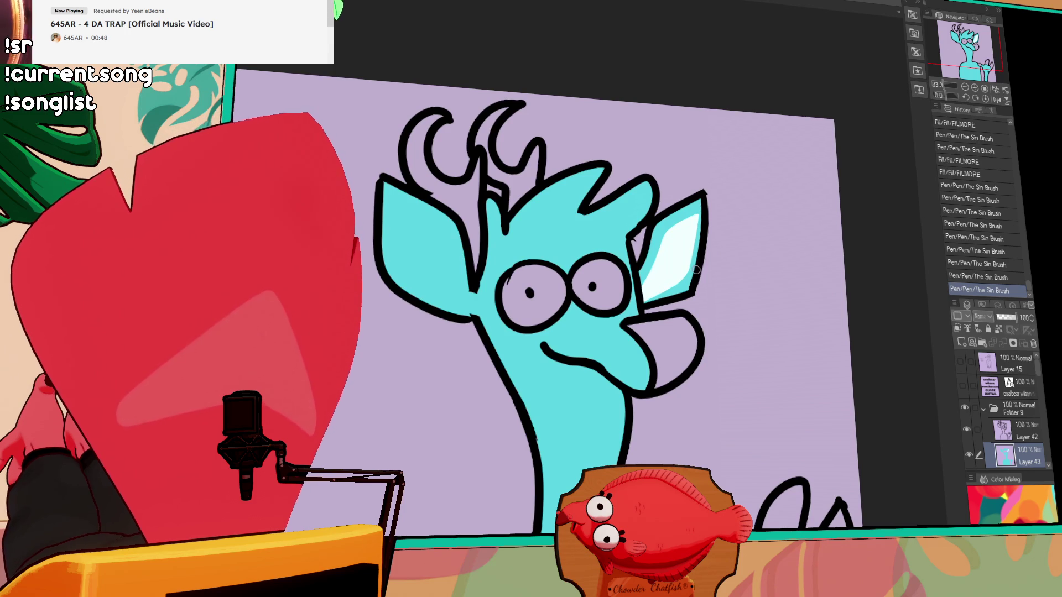
left_click_drag(627, 249, 614, 252)
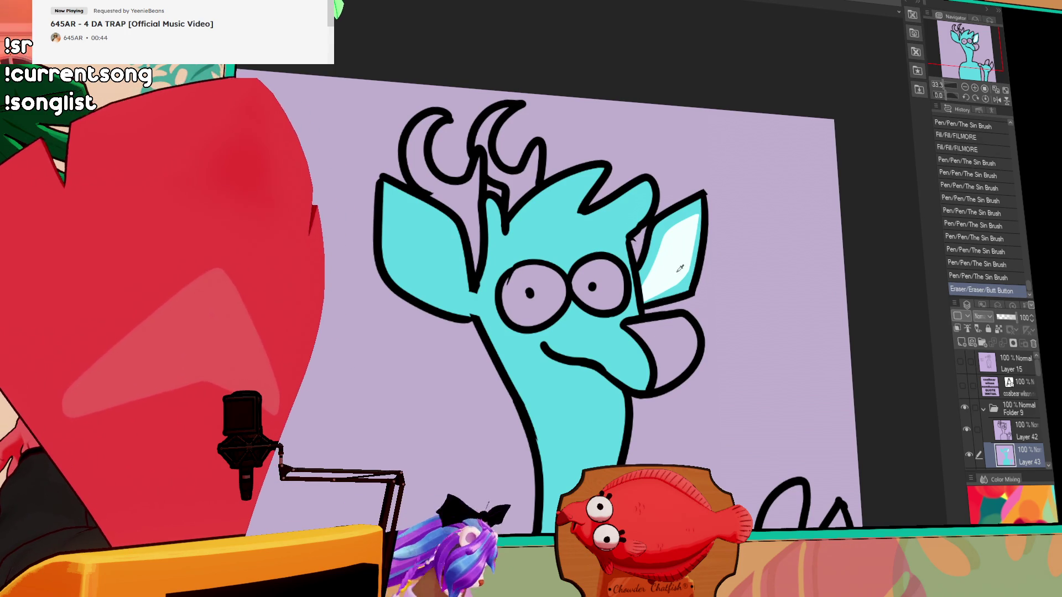
left_click_drag(393, 201, 416, 271)
key("ctrl+z")
left_click_drag(398, 203, 469, 307)
key("ctrl+z")
mouse_move(404, 216)
left_mouse_down()
mouse_move(450, 254)
mouse_move(470, 306)
left_mouse_up()
key("ctrl+z")
key("ctrl+z")
key("ctrl+z")
left_click_drag(450, 251, 471, 307)
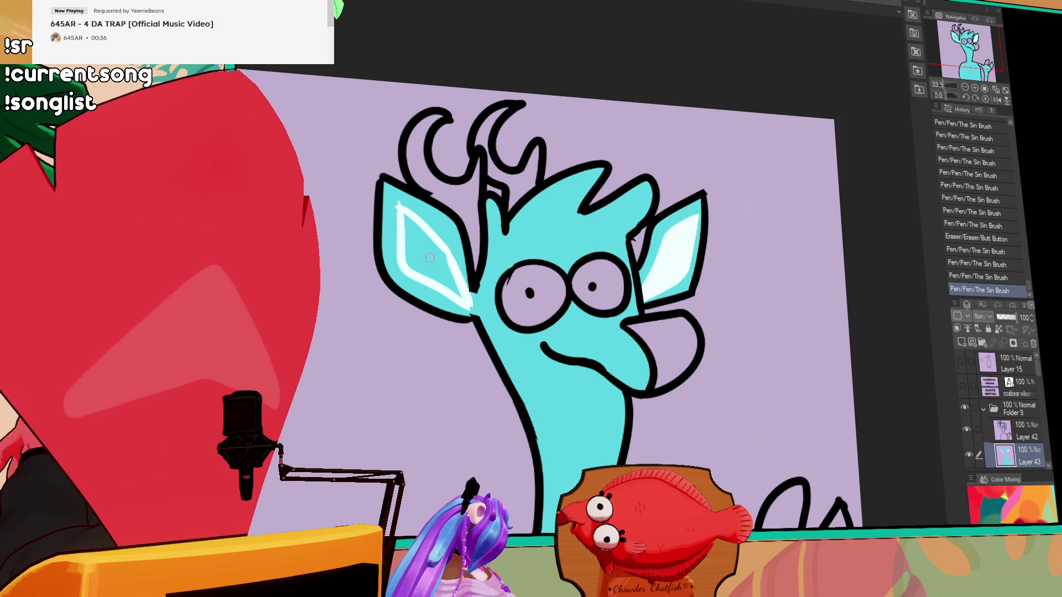
Fill the left ear's inner patch white and tidy its edges with cyan
key("g")
left_click(434, 254)
left_click_drag(568, 346, 572, 354)
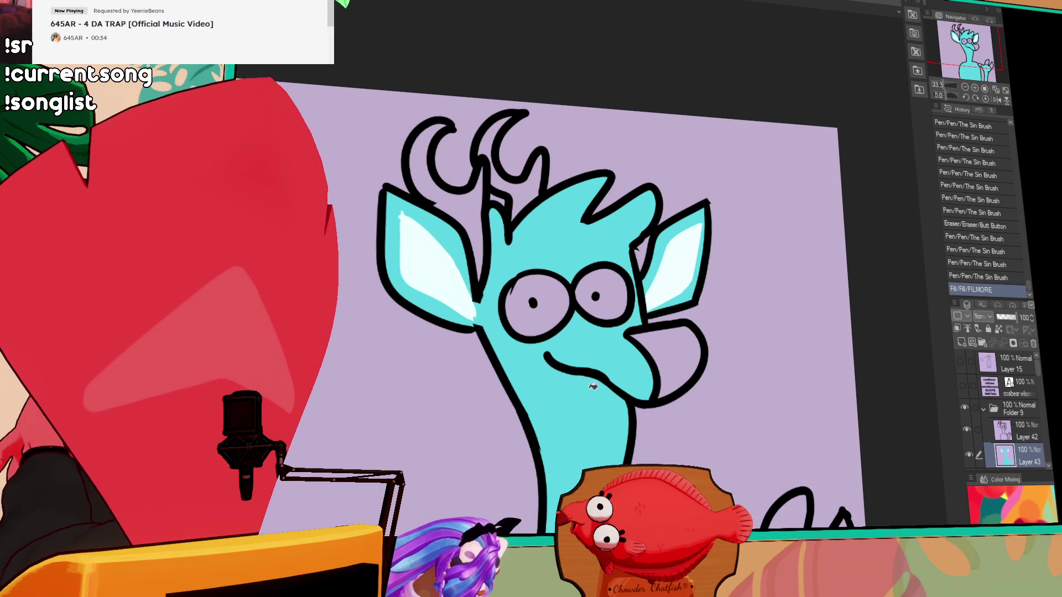
scroll(607, 386, "up", 2)
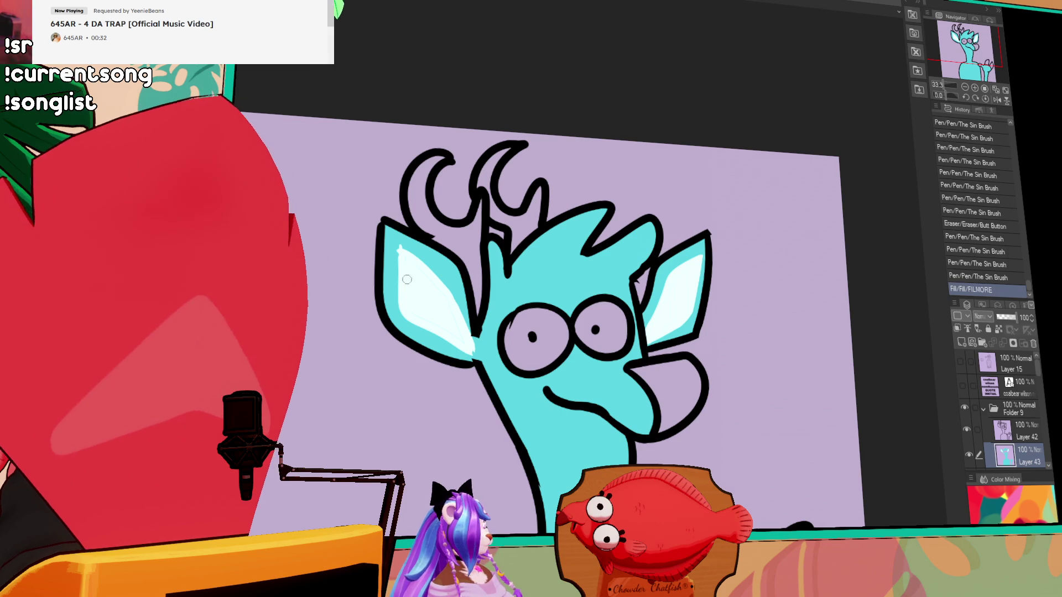
left_click_drag(399, 248, 408, 319)
left_click_drag(420, 276, 436, 307)
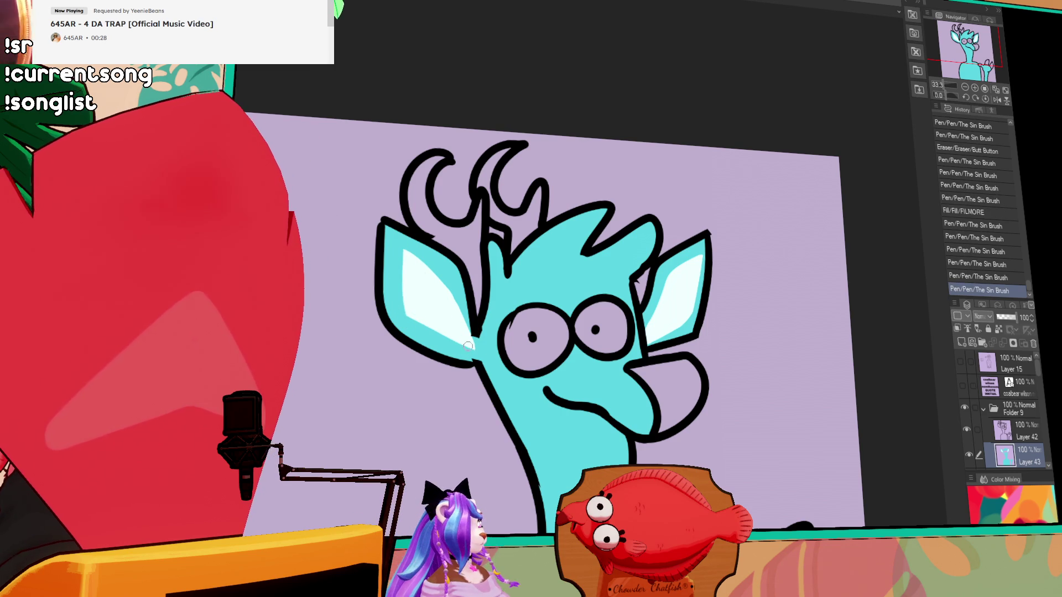
left_click_drag(449, 287, 473, 347)
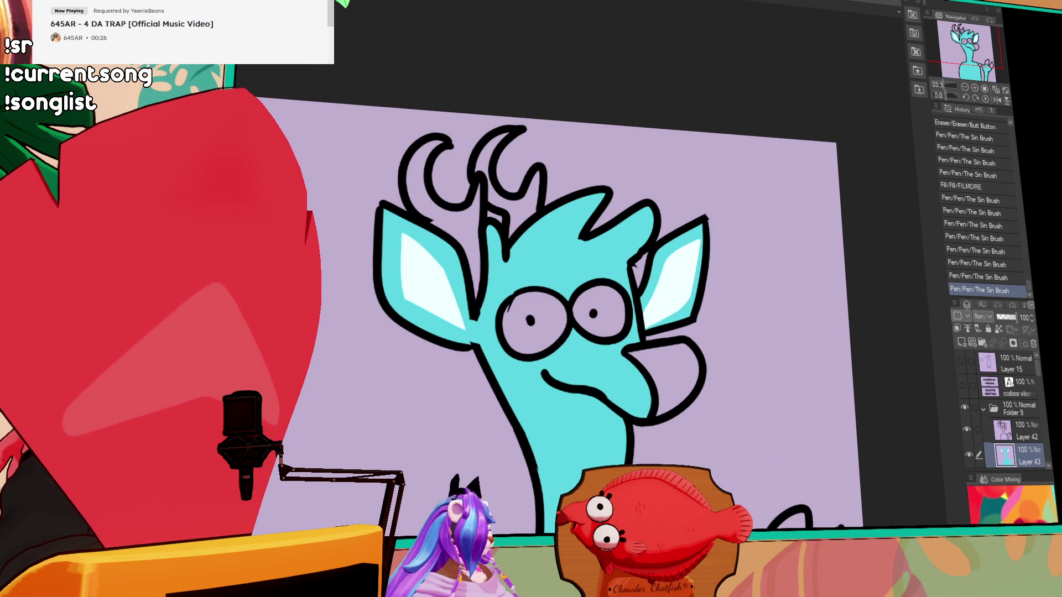
Fill both eyes white and erase stray ink near the left eye on Layer 42
left_click(533, 332)
left_click(603, 309)
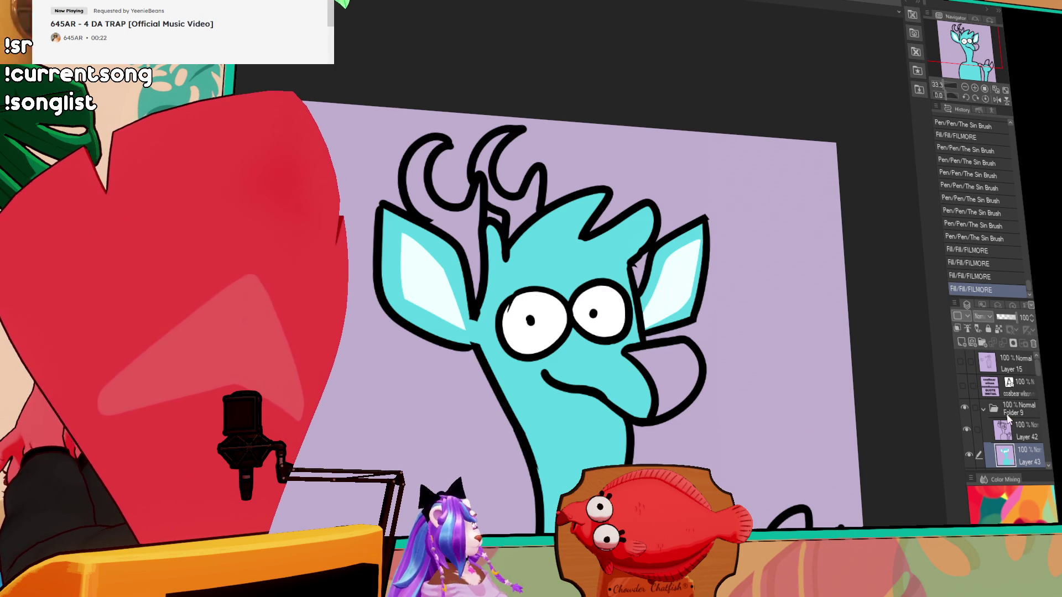
left_click(1017, 432)
left_click_drag(507, 319, 511, 314)
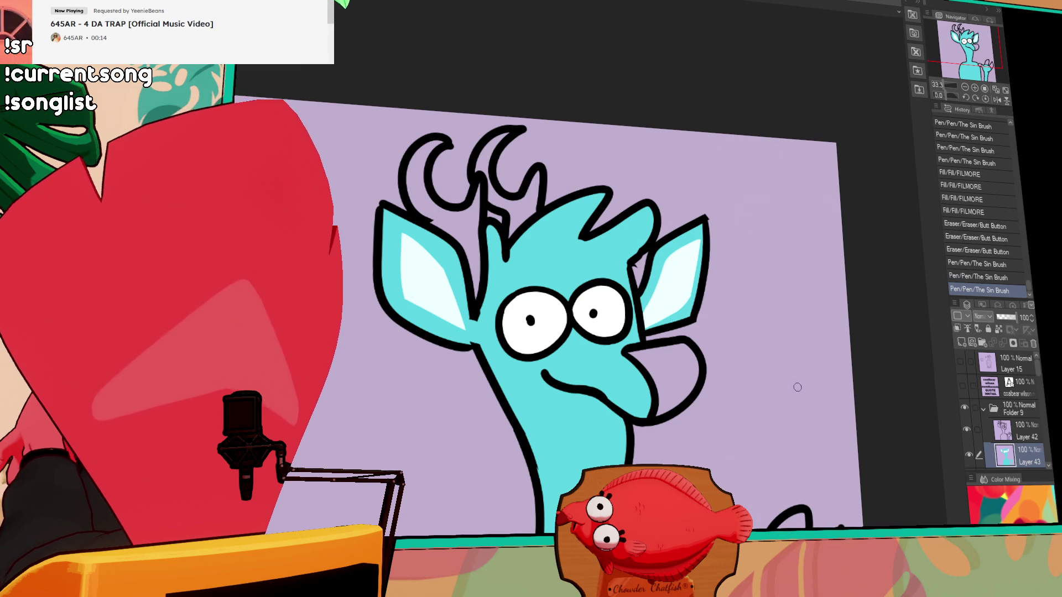
Fill the beak-like nose dark teal
left_click_drag(837, 342, 848, 330)
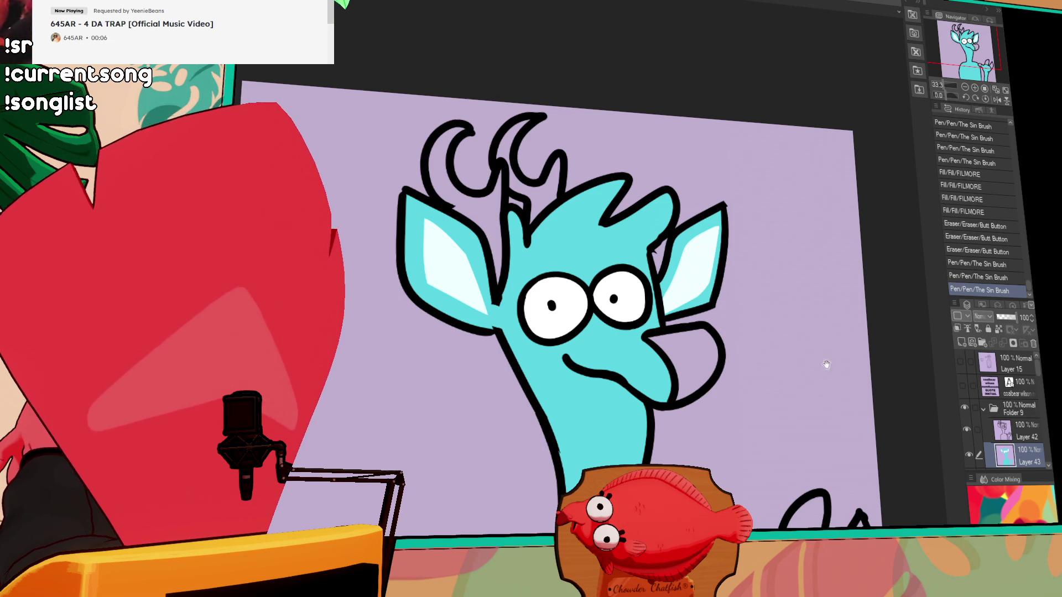
left_click_drag(759, 423, 769, 410)
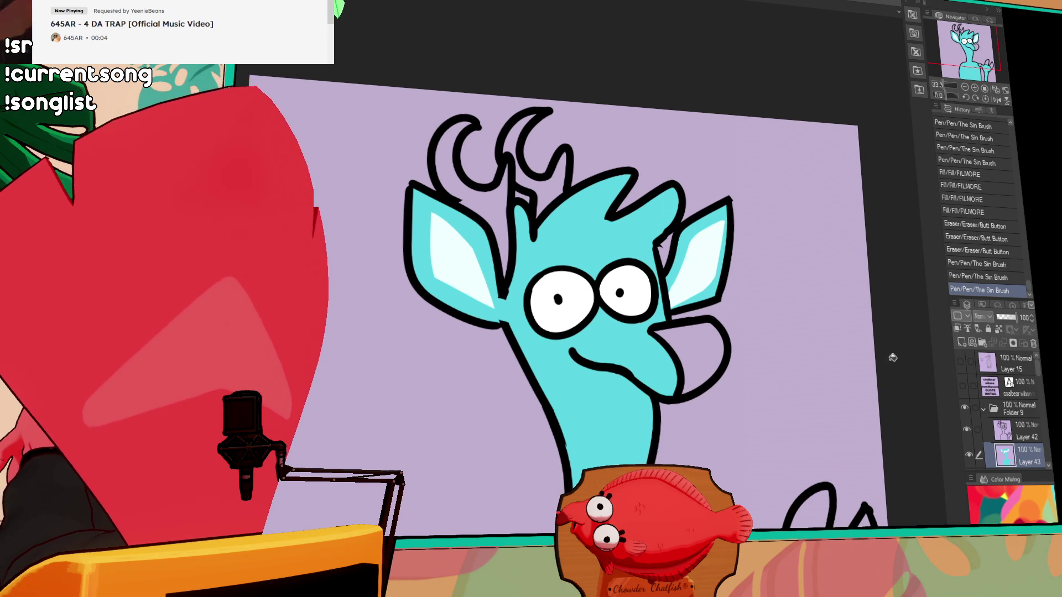
left_click_drag(846, 429, 860, 358)
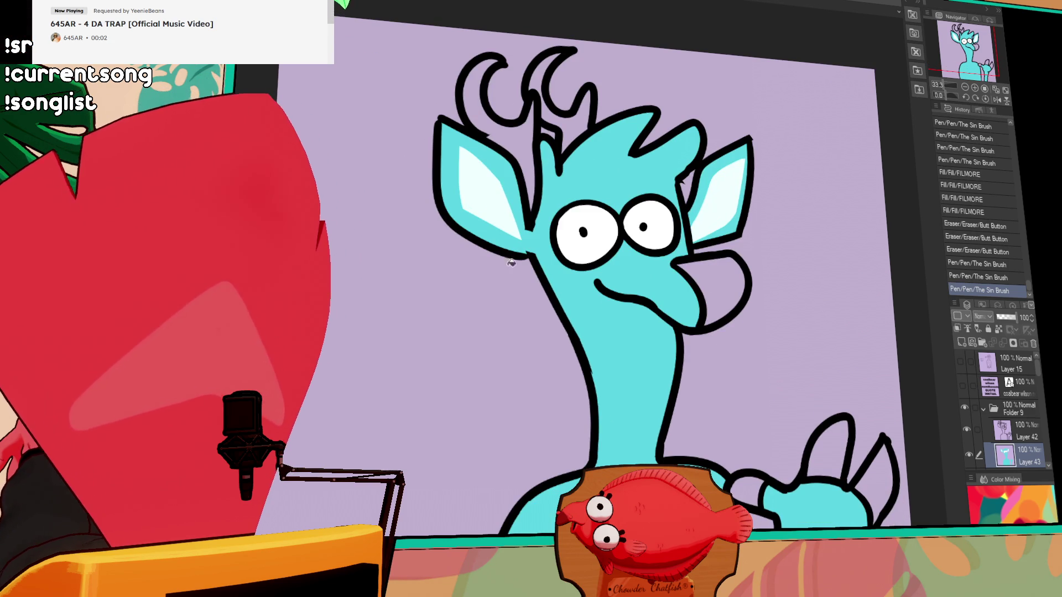
left_click_drag(545, 254, 478, 288)
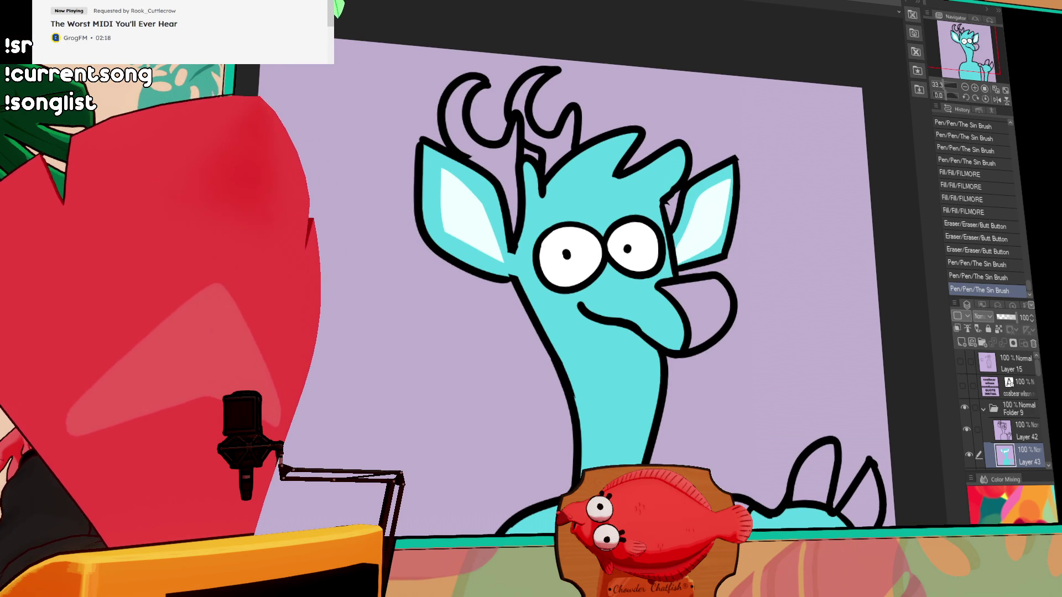
left_click(717, 304)
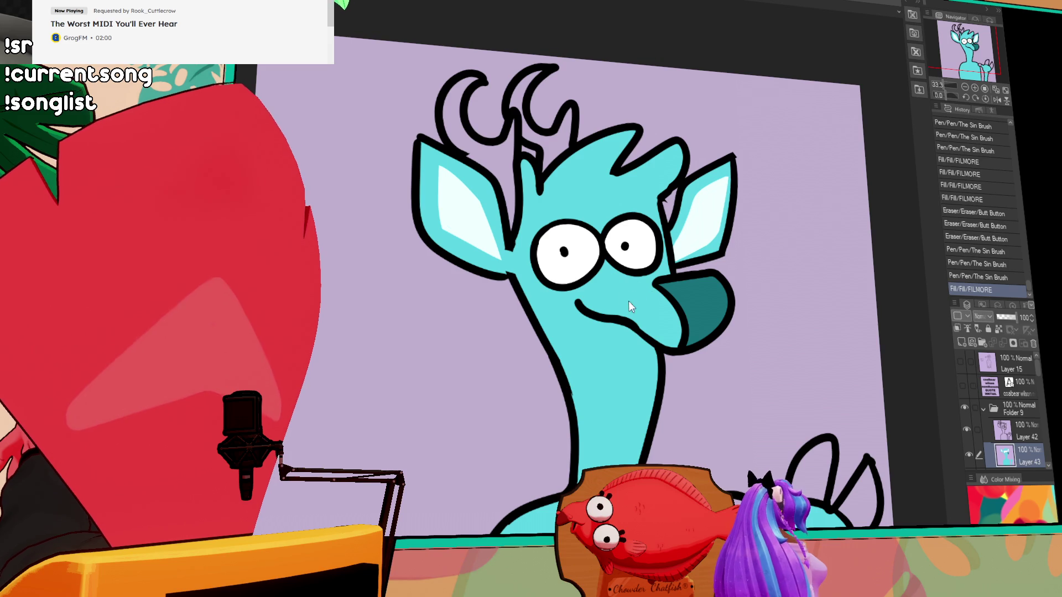
Outline and fill the white snout marking, then touch up its edges
left_click_drag(650, 289, 652, 330)
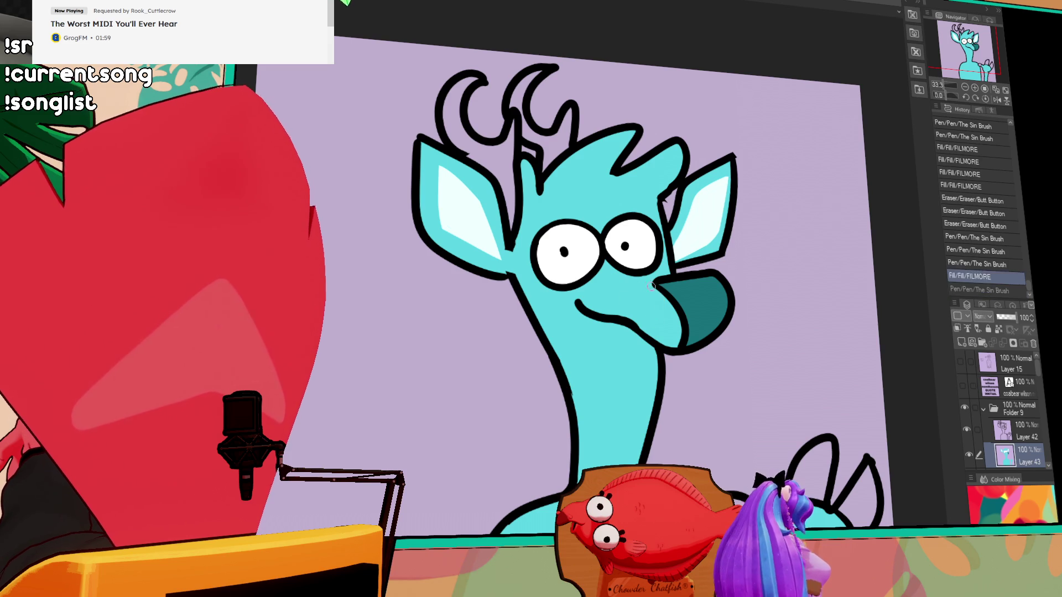
left_click(664, 333)
left_click(682, 317)
left_click_drag(655, 301, 637, 330)
mouse_move(655, 290)
left_mouse_down()
mouse_move(650, 329)
mouse_move(676, 319)
left_mouse_up()
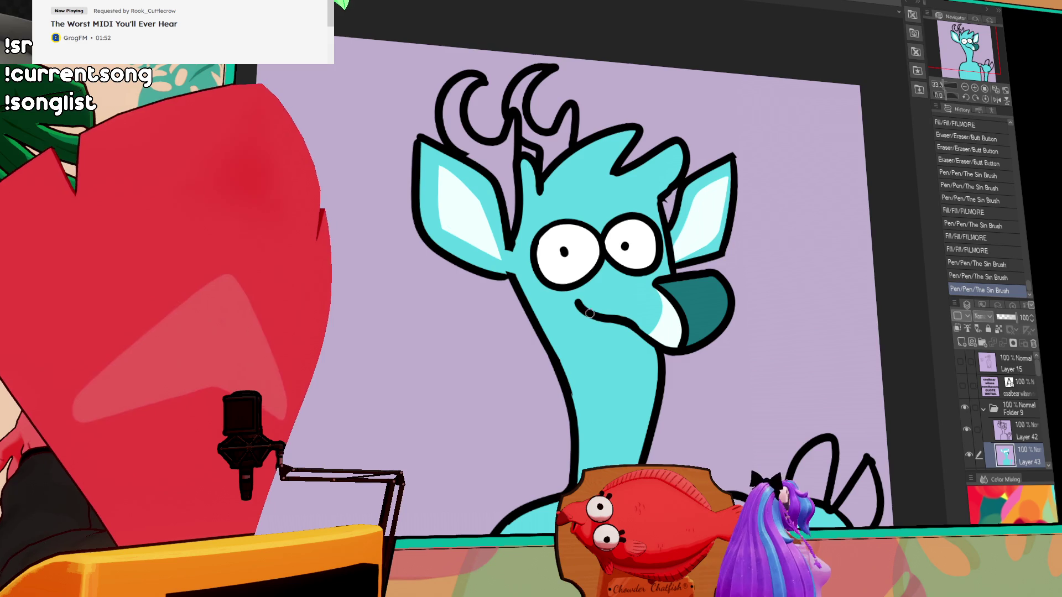
Draw a white stripe line down the neck and fill the chest inside it near-white
left_click_drag(563, 309, 614, 464)
scroll(614, 421, "down", 3)
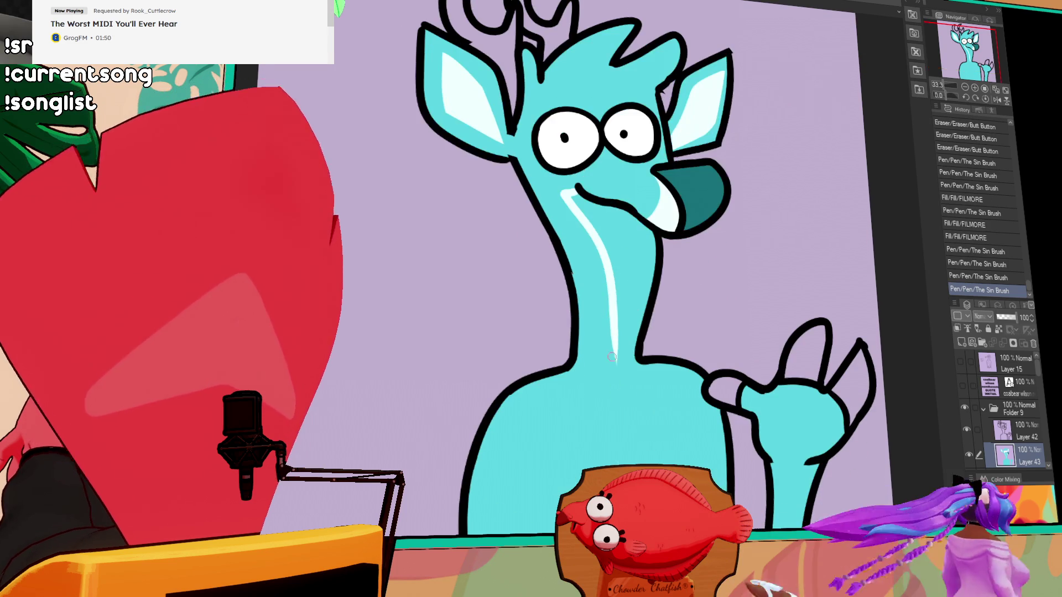
mouse_move(613, 357)
left_mouse_down()
mouse_move(565, 395)
mouse_move(497, 533)
left_mouse_up()
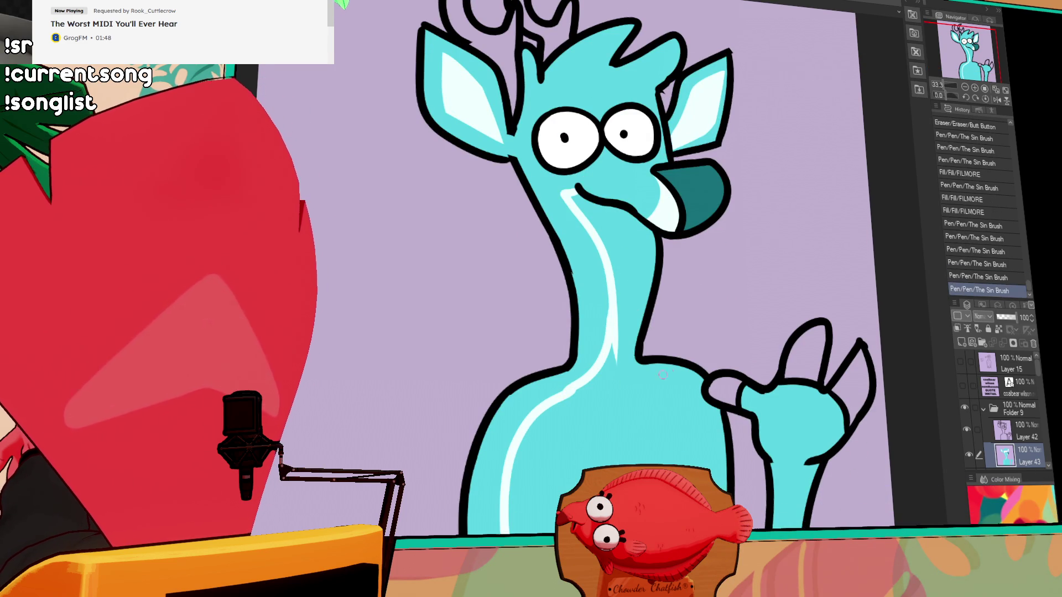
key("ctrl+z")
key("ctrl+y")
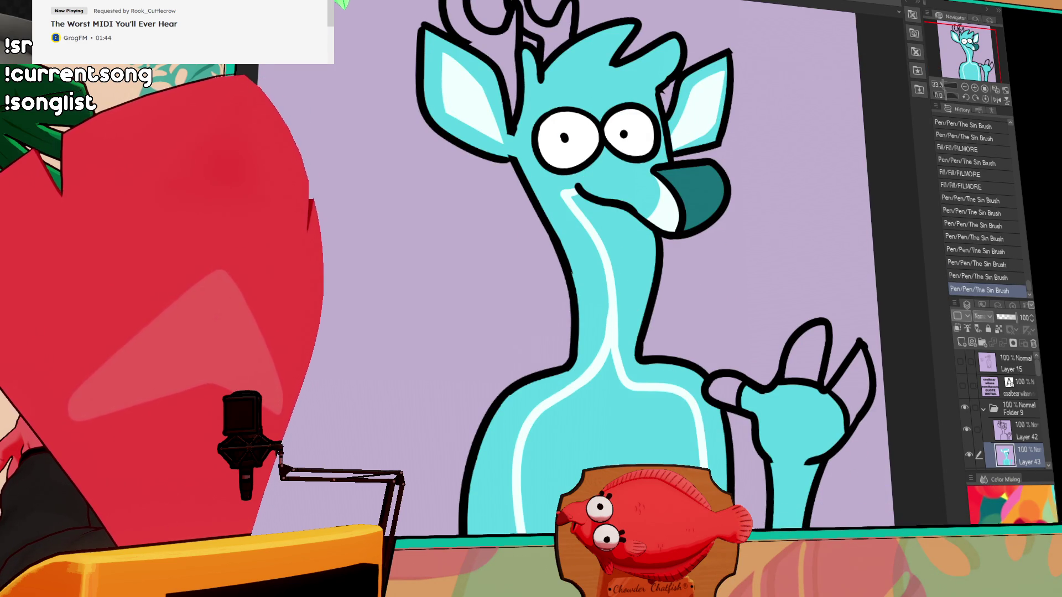
left_click(608, 442)
Fill the inner neck stripe near-white and touch up the stripe's edges
mouse_move(619, 352)
left_mouse_down()
mouse_move(639, 213)
mouse_move(628, 304)
mouse_move(601, 369)
left_mouse_up()
key("g")
left_click(626, 267)
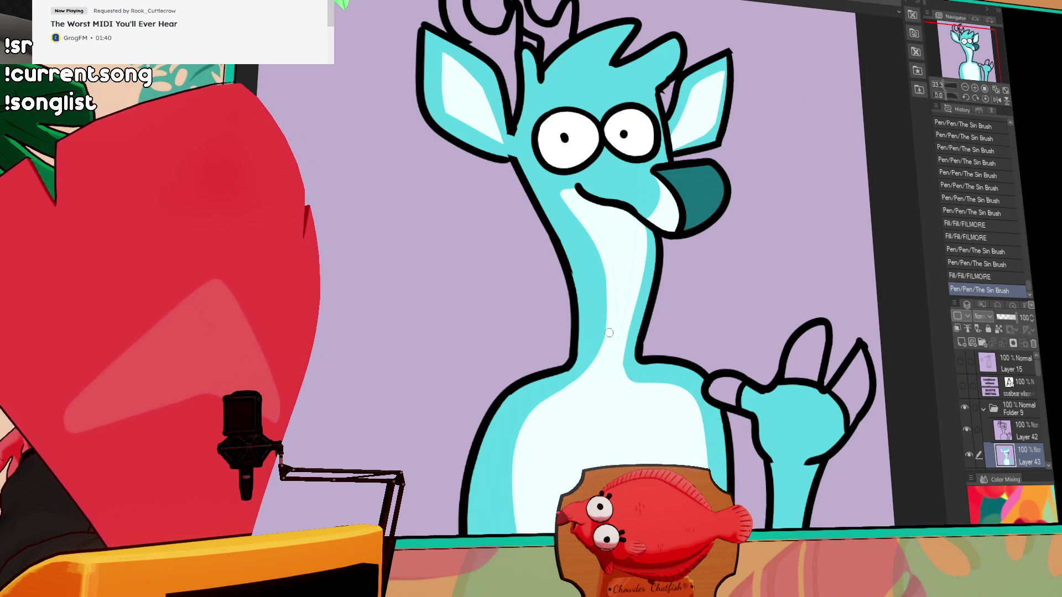
mouse_move(634, 225)
left_mouse_down()
mouse_move(624, 289)
mouse_move(572, 250)
left_mouse_up()
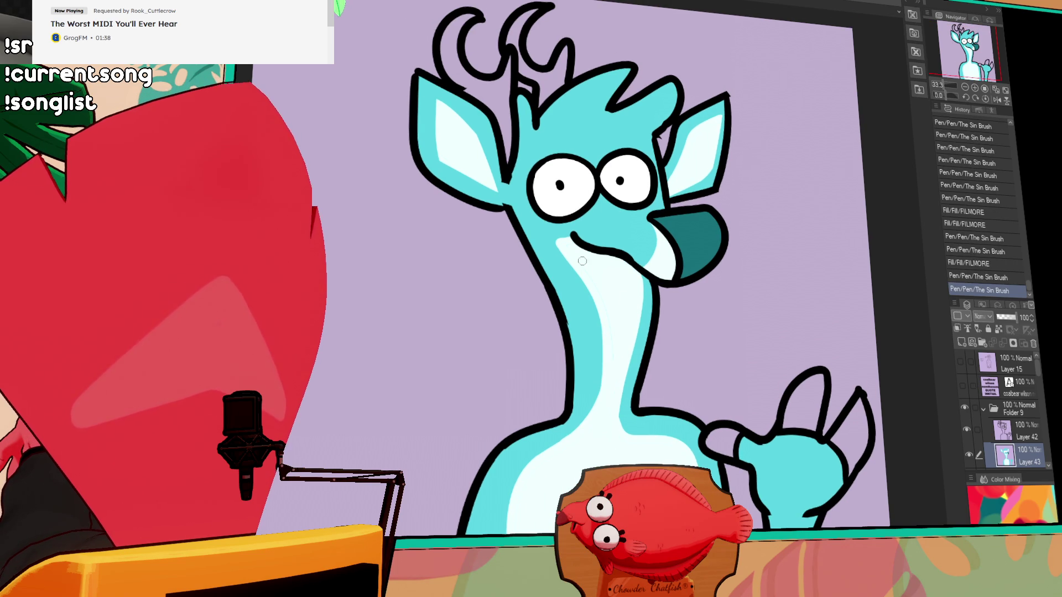
left_click_drag(702, 244, 669, 315)
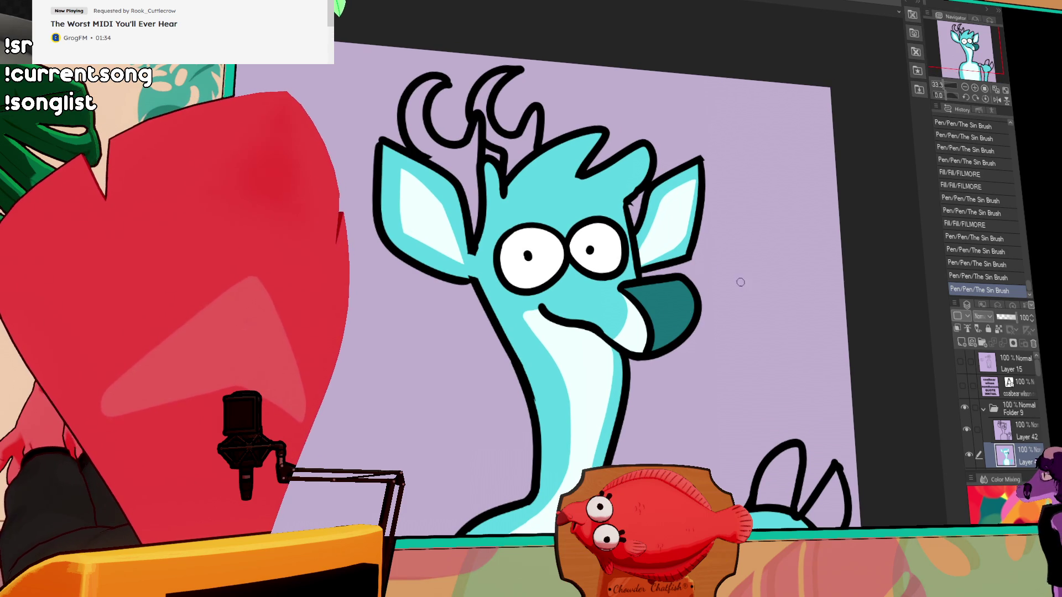
left_click_drag(739, 277, 759, 271)
left_click_drag(562, 321, 575, 394)
left_click_drag(592, 348, 603, 368)
left_click_drag(570, 327, 587, 359)
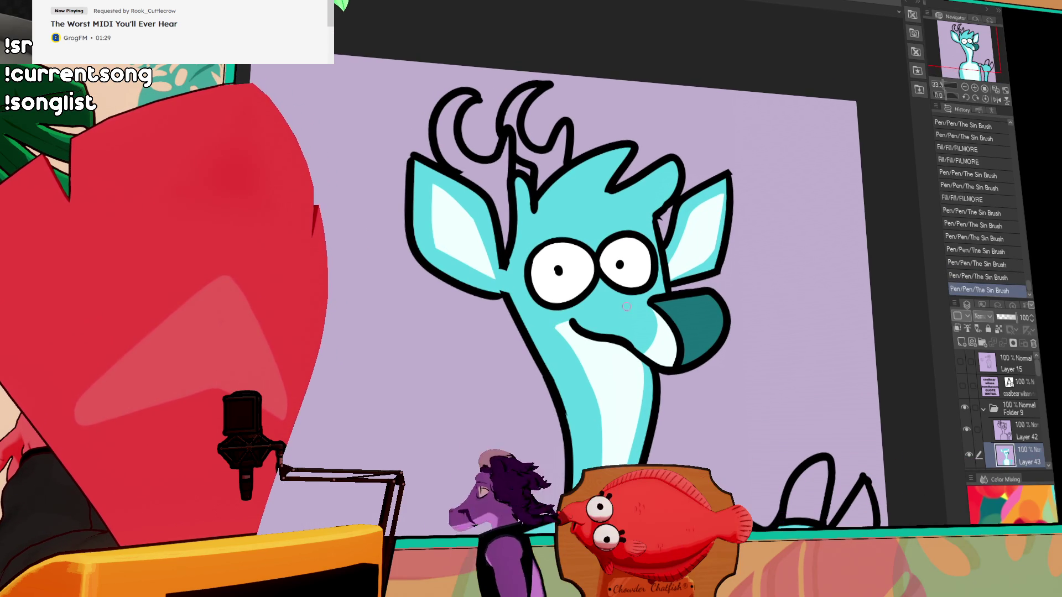
key("ctrl+z")
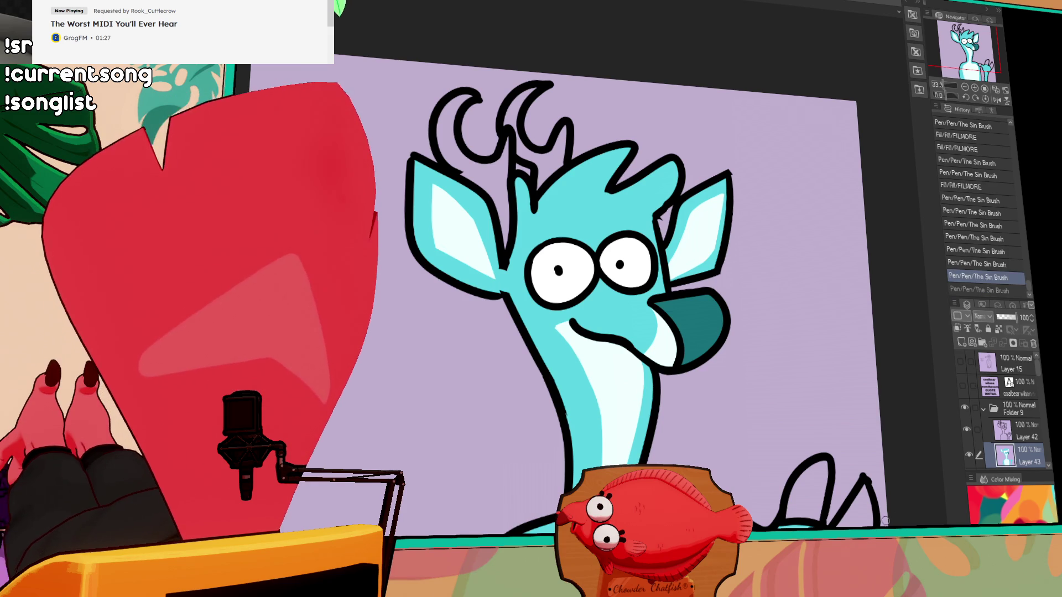
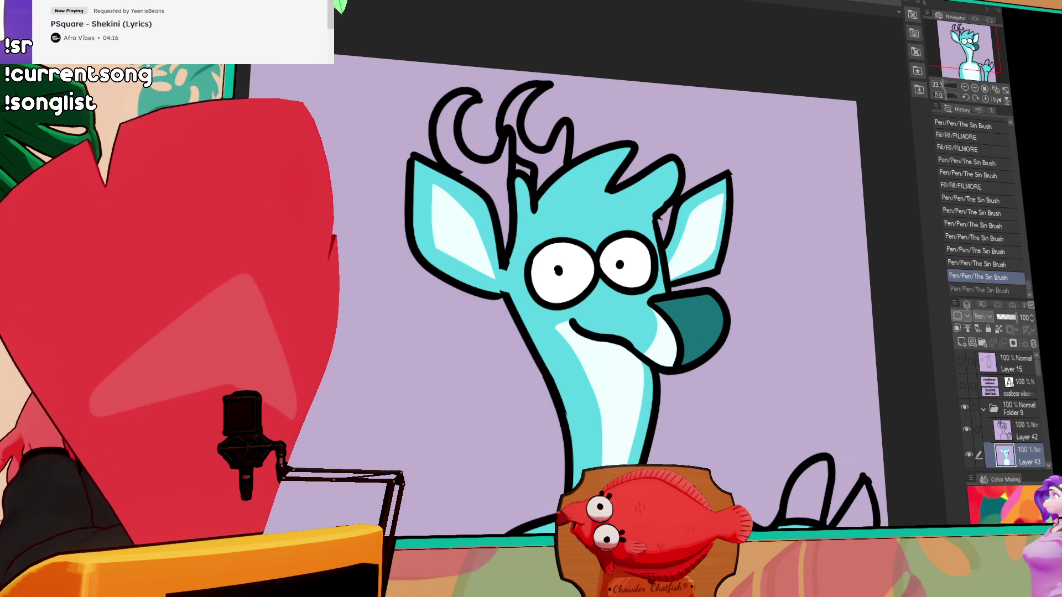
Fill the deer's three paw fingers with dark teal
mouse_move(747, 335)
left_mouse_down()
mouse_move(680, 325)
mouse_move(698, 228)
left_mouse_up()
left_click(636, 423)
left_click(722, 382)
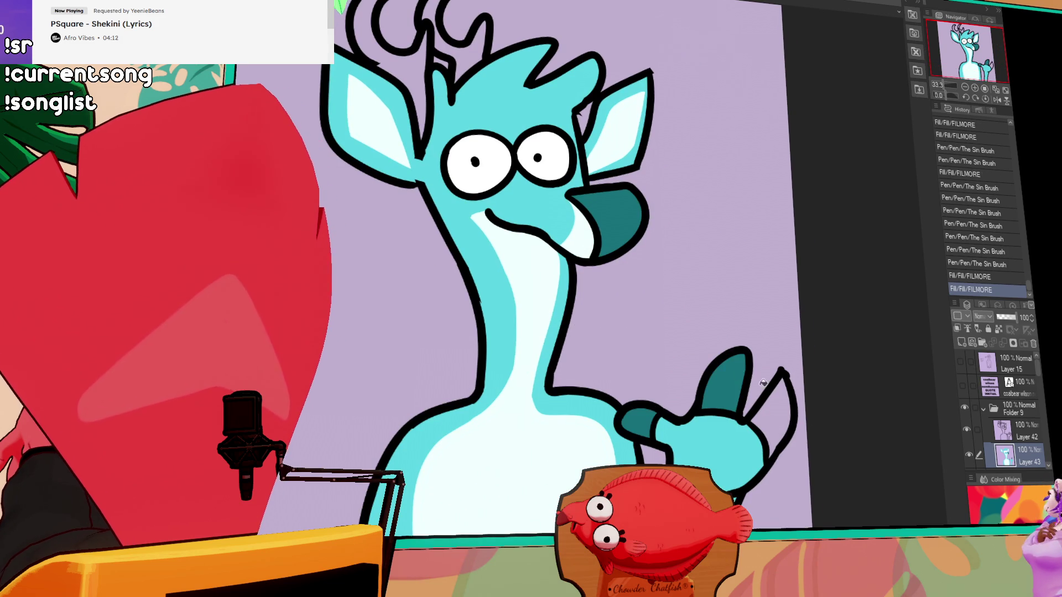
left_click(781, 376)
Add short pale strokes along the deer's neck
scroll(779, 376, "down", 1)
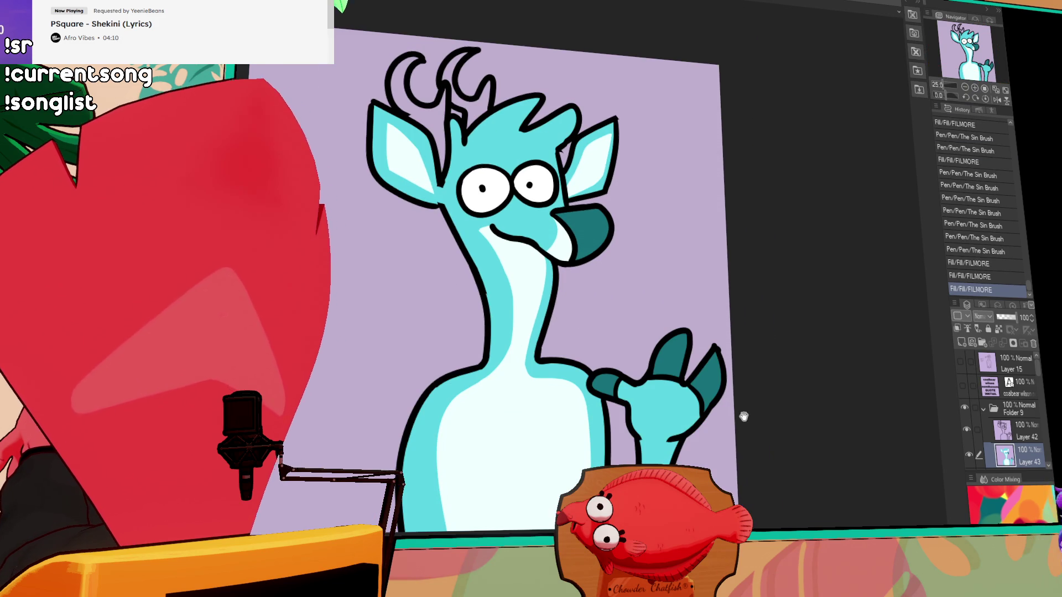
mouse_move(591, 407)
left_mouse_down()
mouse_move(649, 392)
mouse_move(721, 437)
left_mouse_up()
key("ctrl+z")
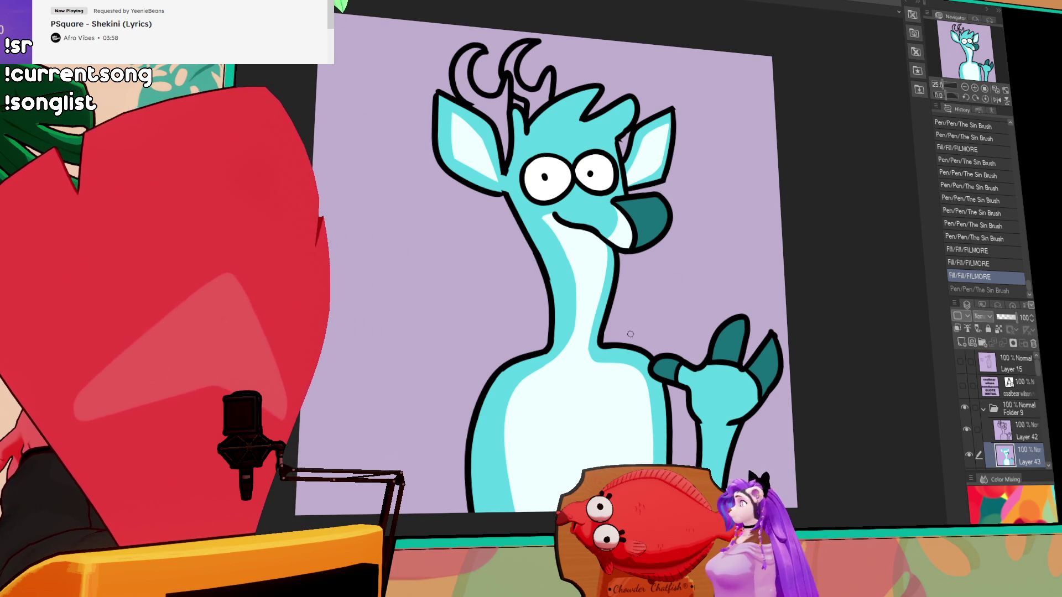
left_click_drag(548, 243, 569, 259)
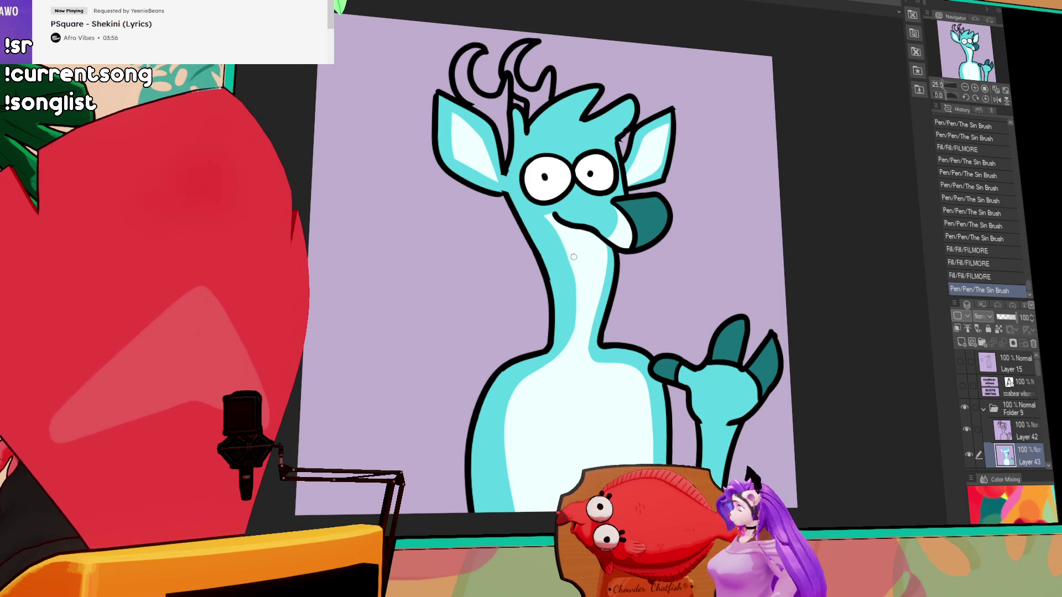
left_click_drag(576, 296, 574, 343)
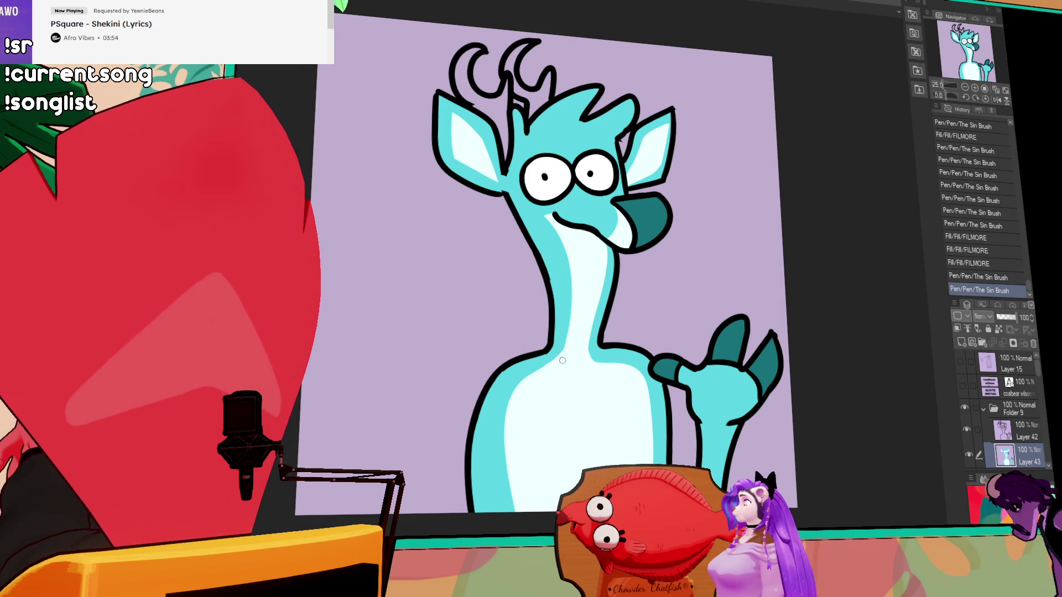
scroll(758, 304, "up", 1)
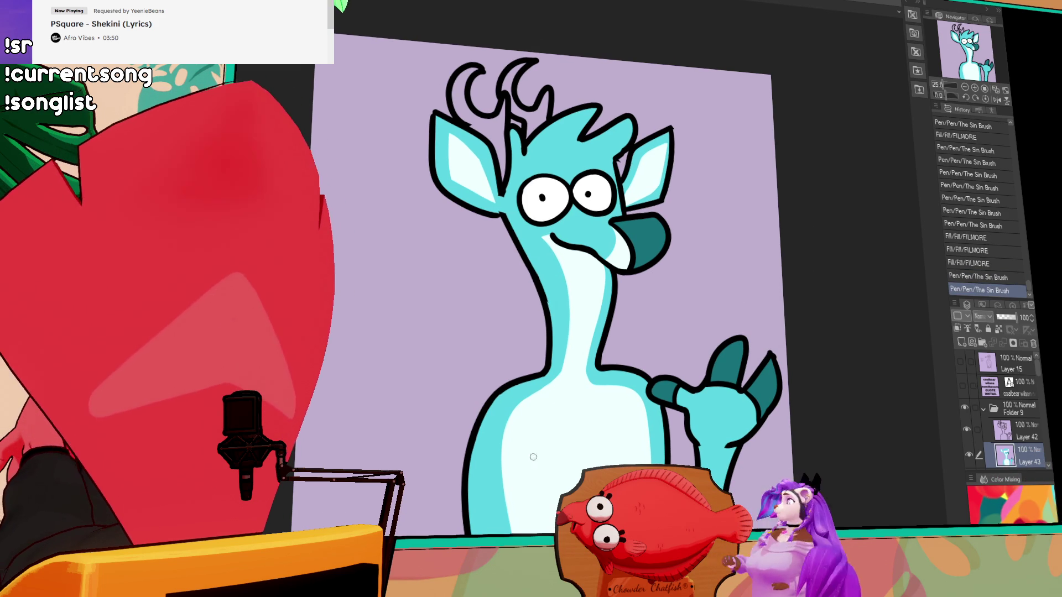
Place two small cyan dabs on the left and right of the deer's chest
left_click(543, 478)
key("ctrl+z")
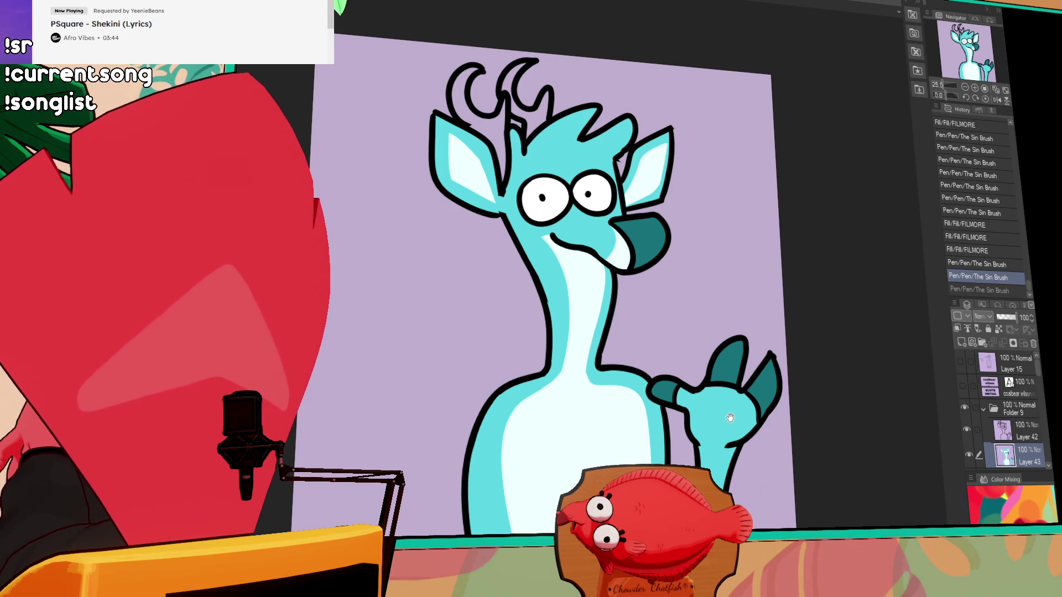
scroll(574, 476, "down", 3)
left_click(541, 418)
left_click(643, 409)
key("ctrl+z")
left_click(636, 408)
left_click(636, 409)
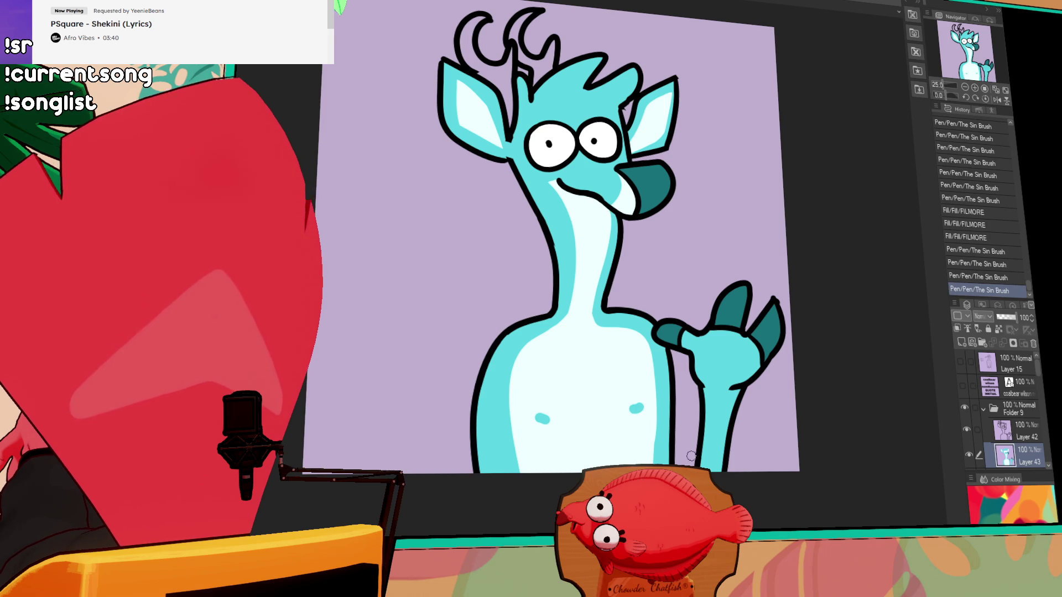
left_click_drag(688, 449, 691, 455)
Fill the left and right antlers with peach
scroll(711, 406, "up", 3)
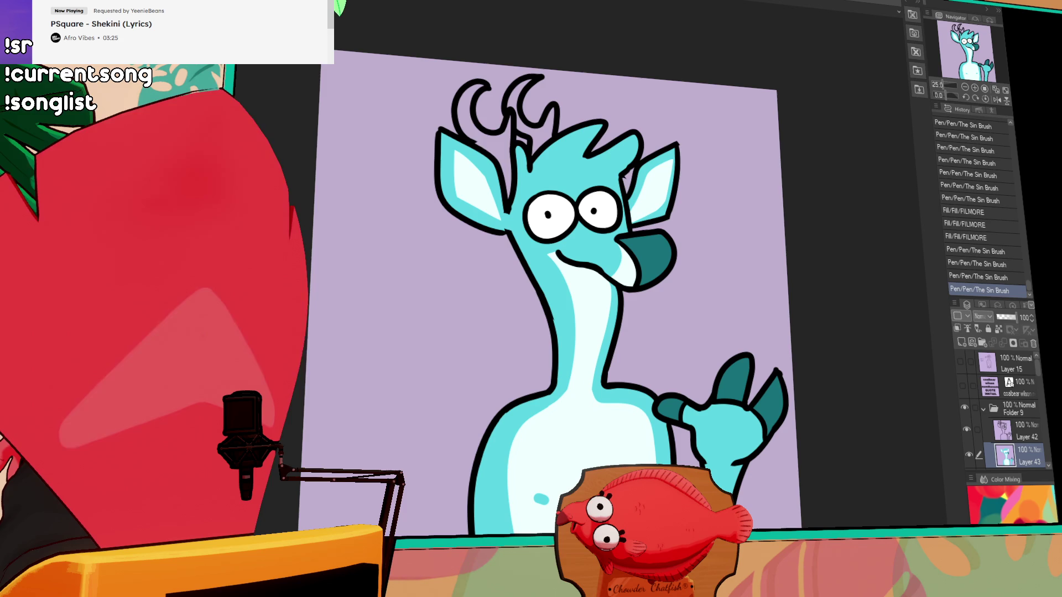
left_click(464, 105)
left_click(528, 105)
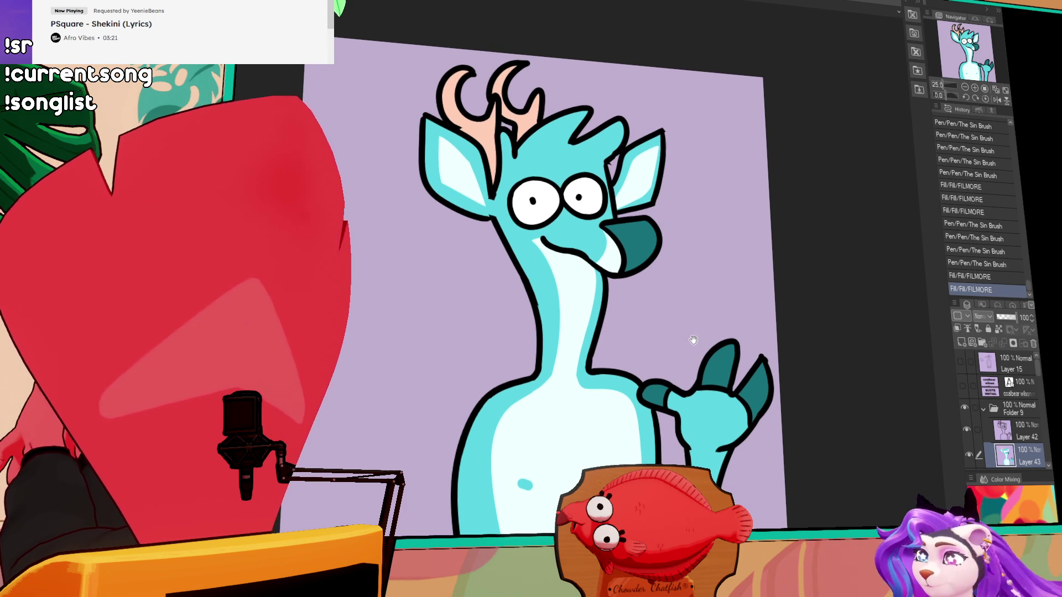
Undo the accidental fill shift, merge Layer 42 into Layer 43 with Ctrl+E, then select all
left_click_drag(616, 471, 628, 463)
key("ctrl+z")
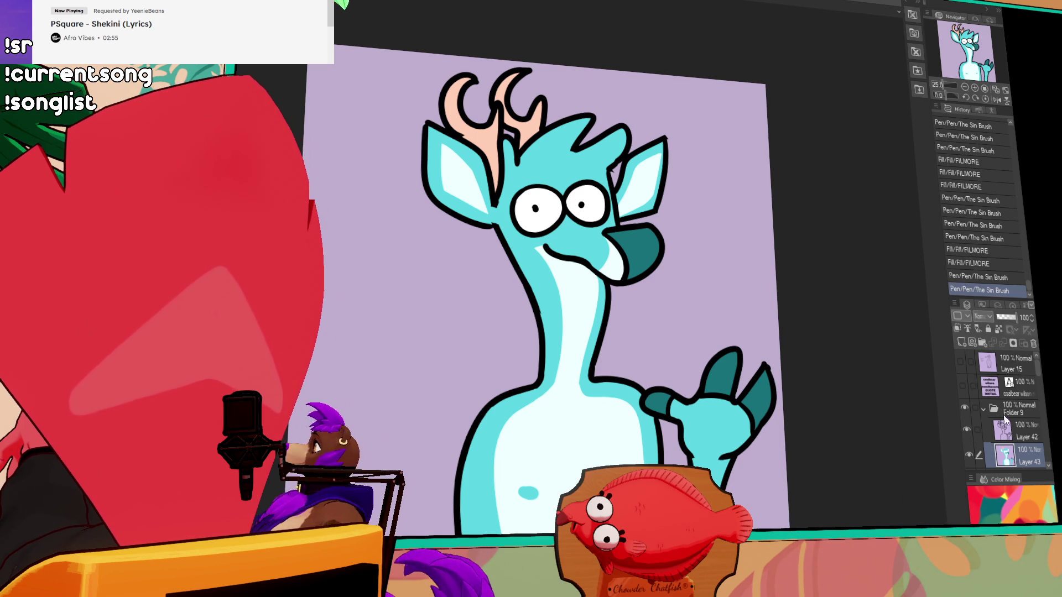
left_click(1017, 430)
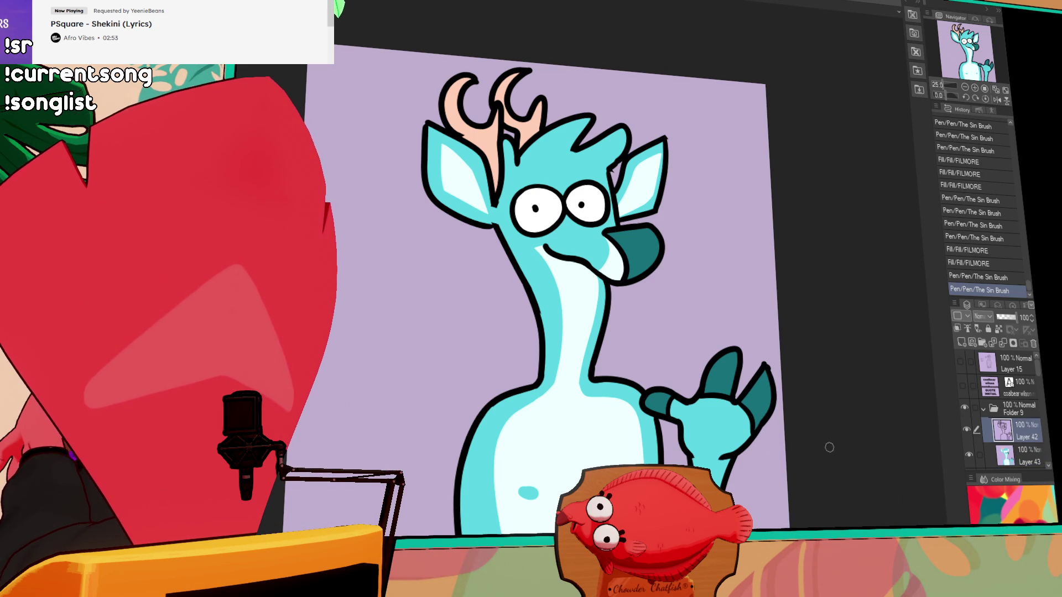
left_click_drag(881, 430, 833, 462)
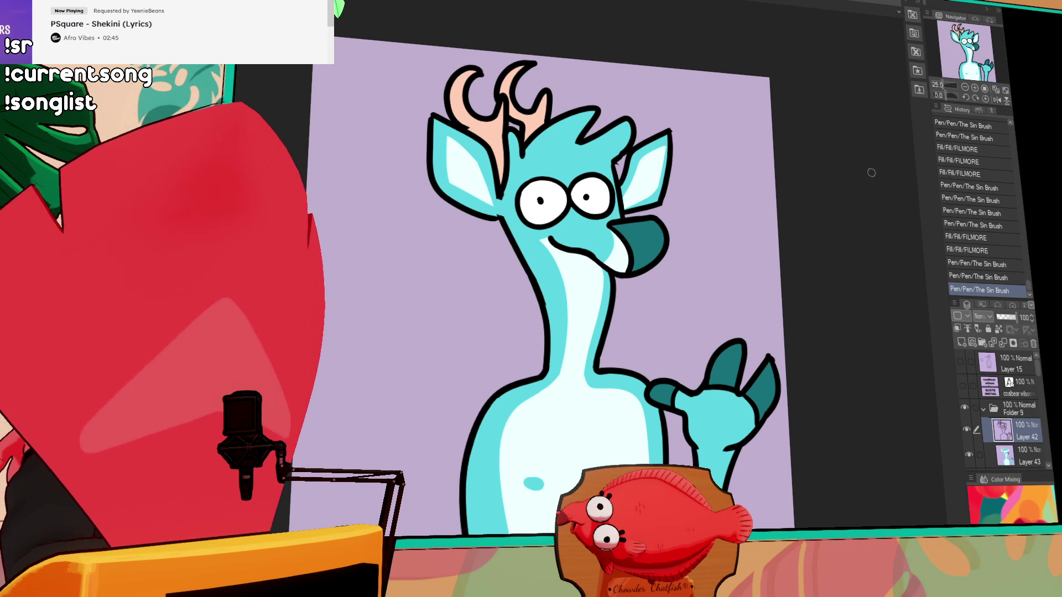
key("ctrl+e")
key("ctrl+a")
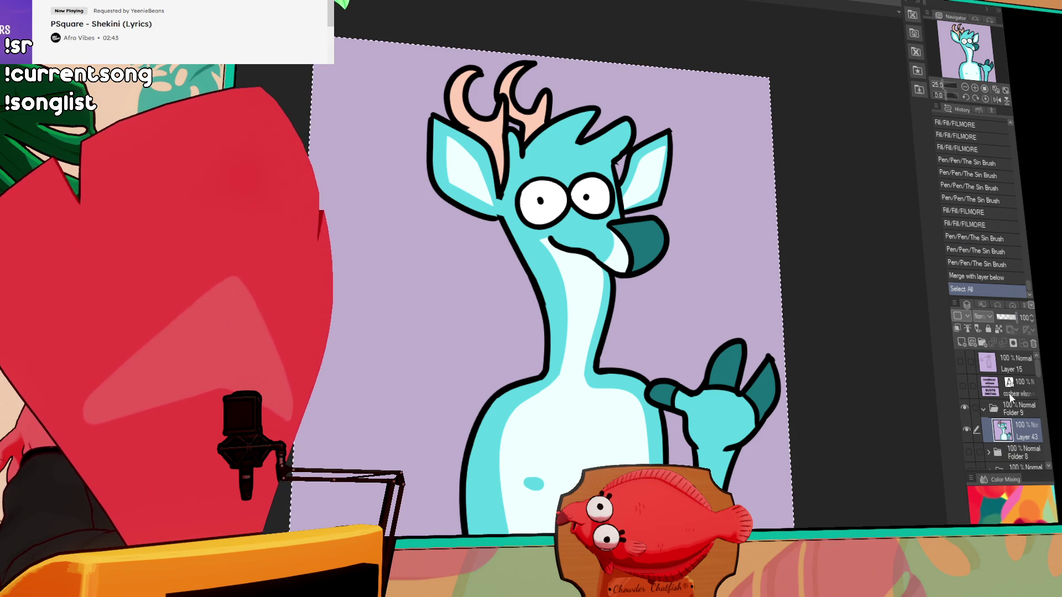
Undo the paste and merge, then make the name-list text layer visible
key("ctrl+v")
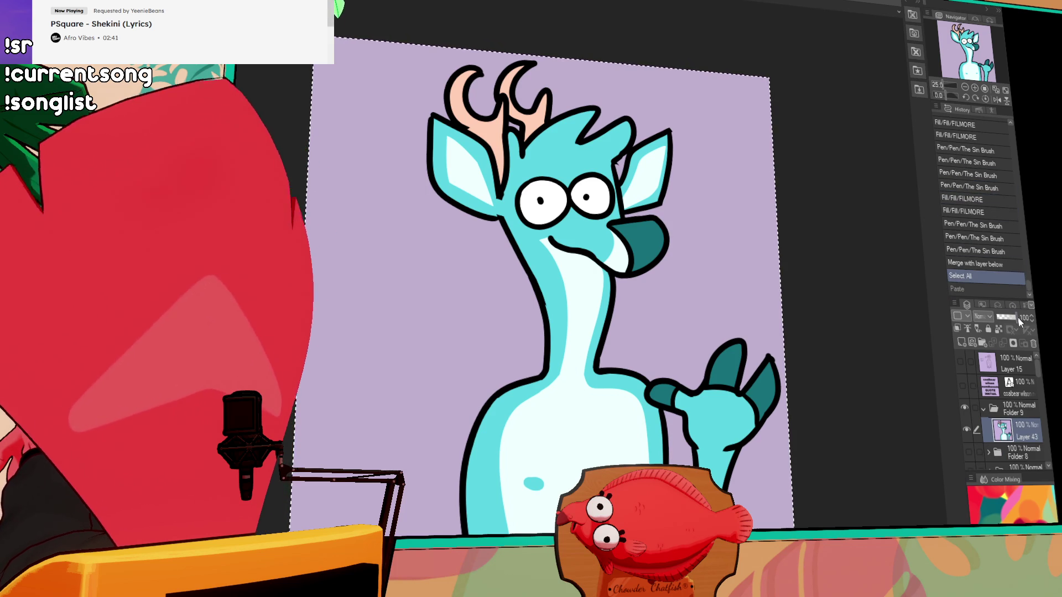
key("ctrl+z")
key("ctrl+z")
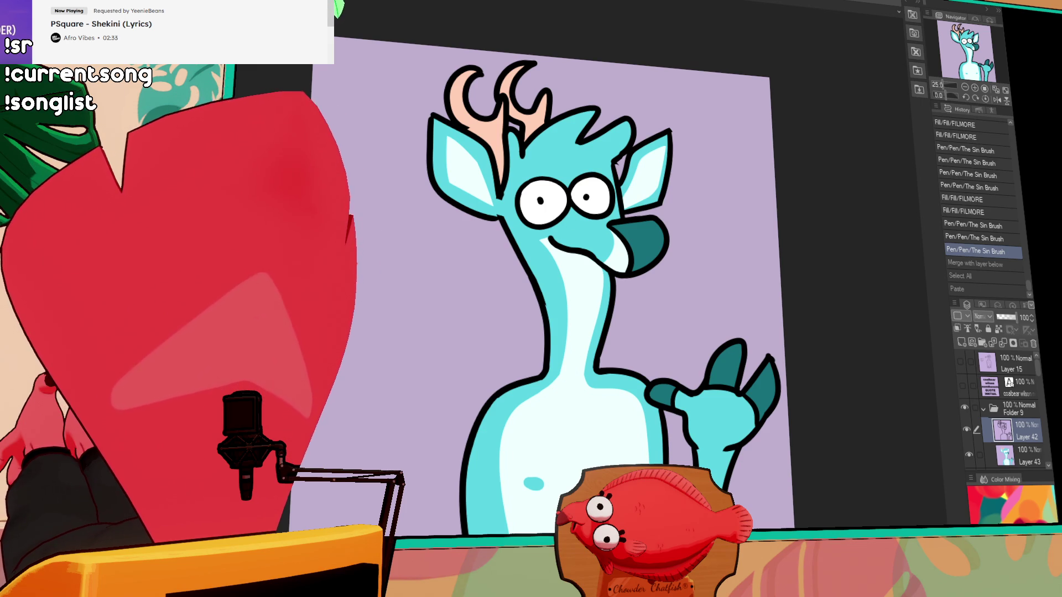
left_click(962, 387)
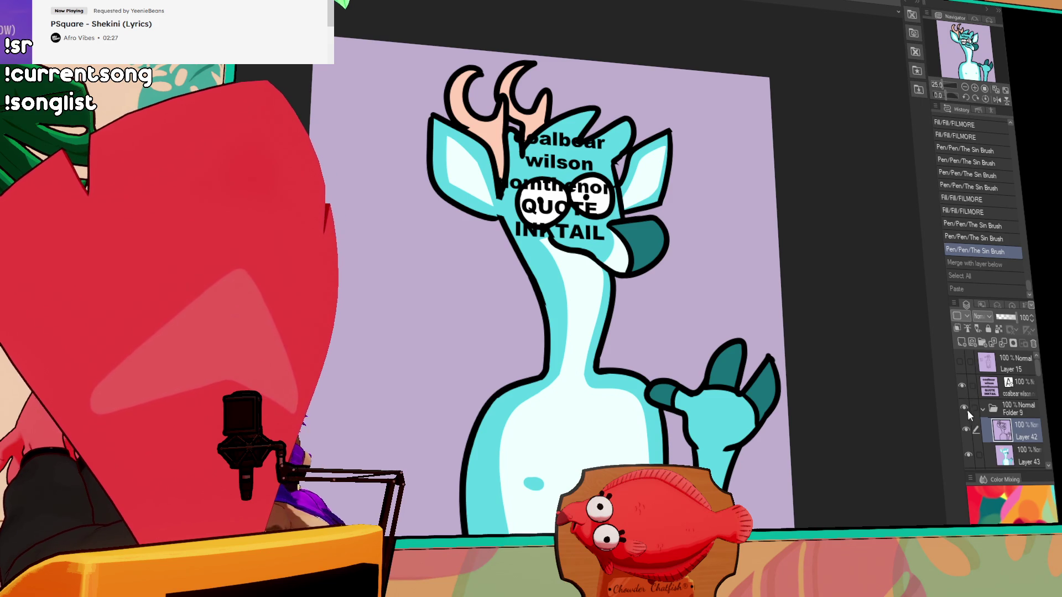
Hide Folder 9, nudge the name list left, and switch to the muscular bird painting
left_click(964, 407)
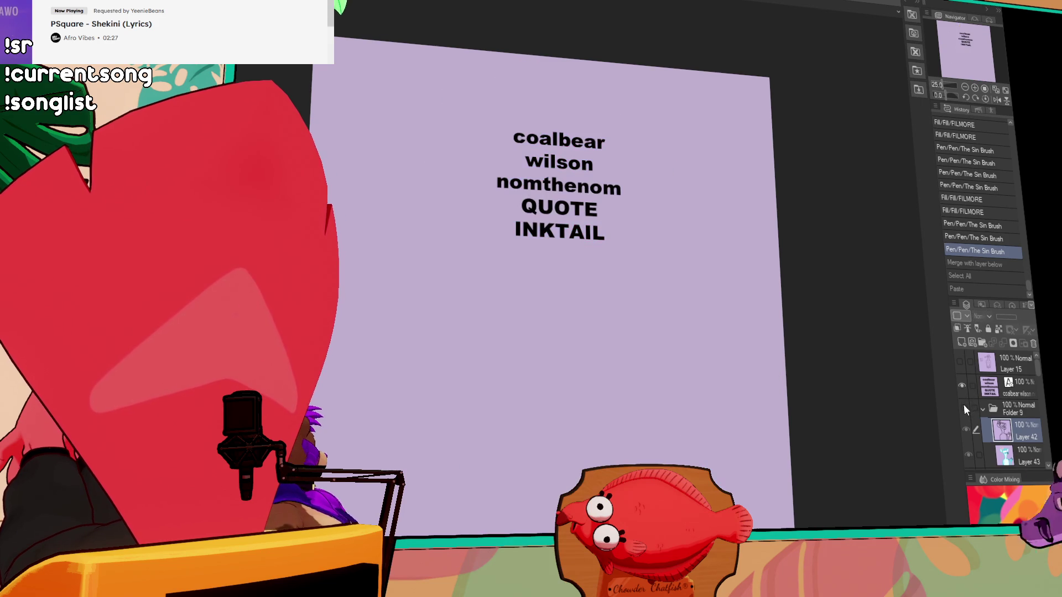
left_click(604, 143)
left_click_drag(604, 144, 575, 145)
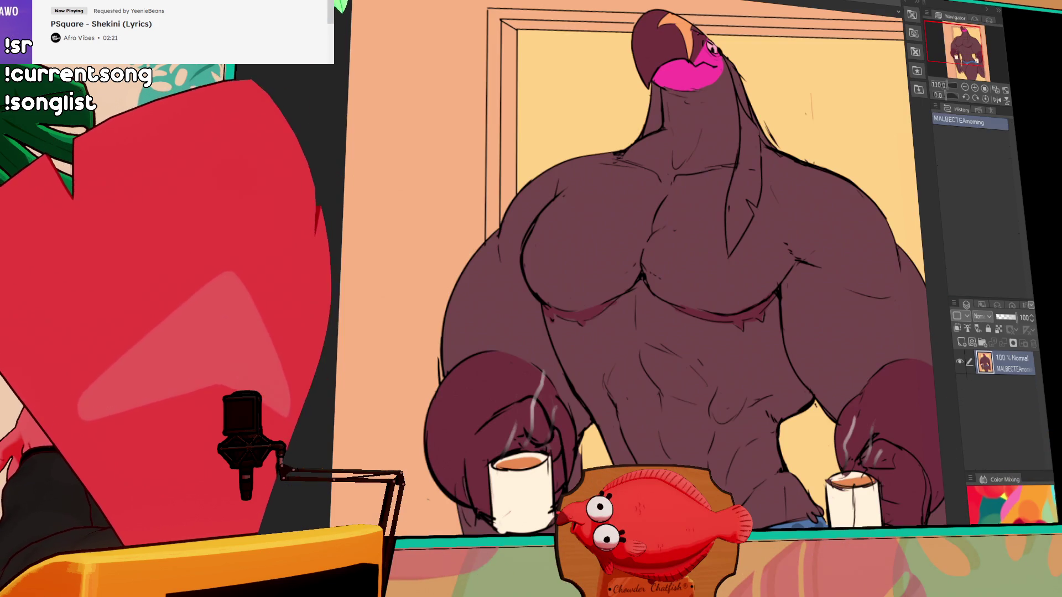
key("ctrl+Tab")
left_click_drag(801, 255, 706, 250)
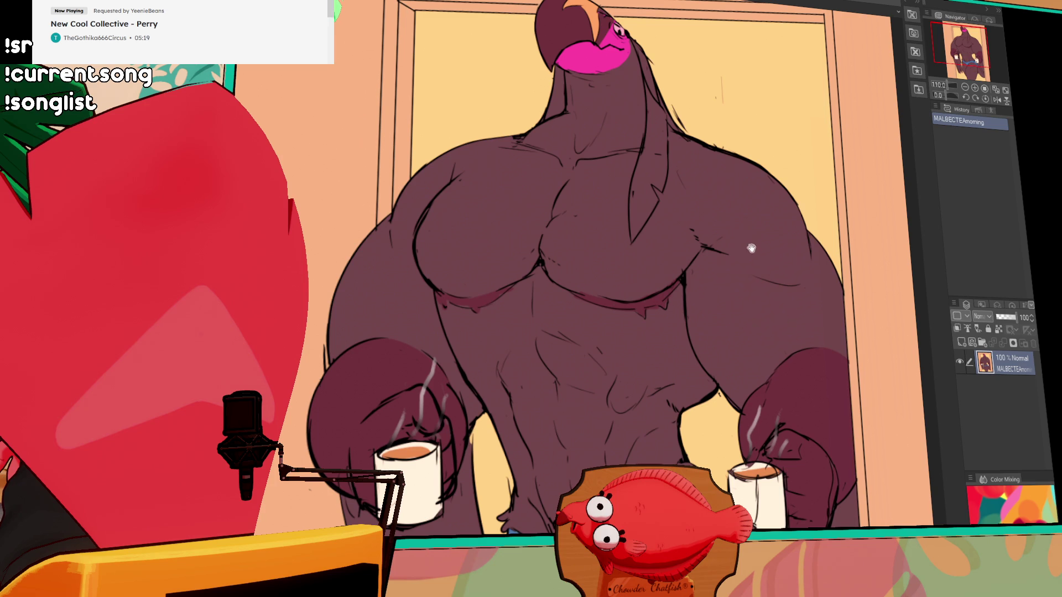
Switch back to the name-list document and delete its first name line
left_click_drag(468, 0, 423, 1)
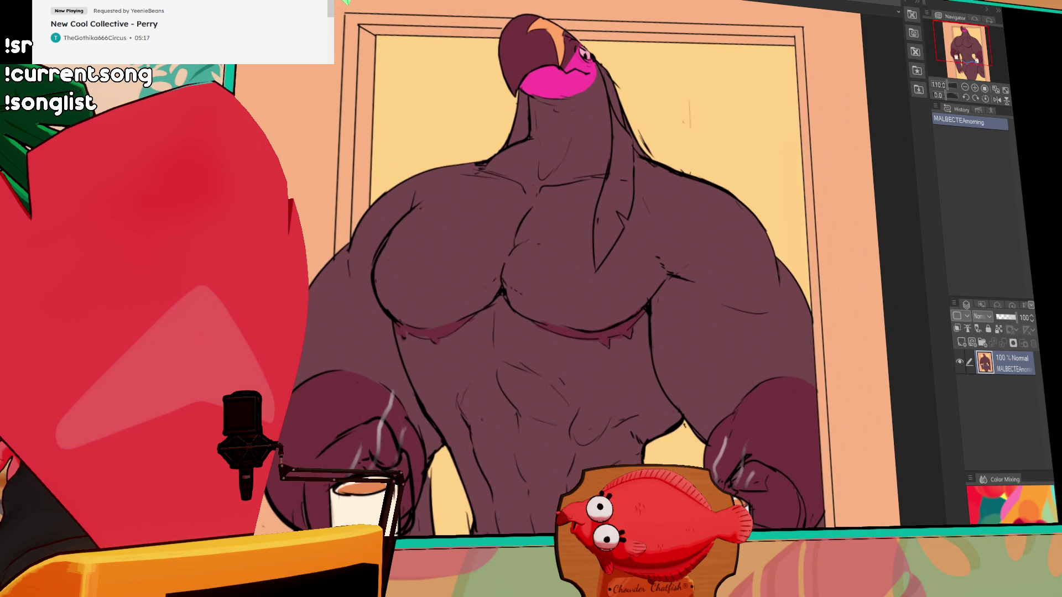
key("ctrl+Tab")
double_click(526, 156)
key("Right")
key("Right")
key("Right")
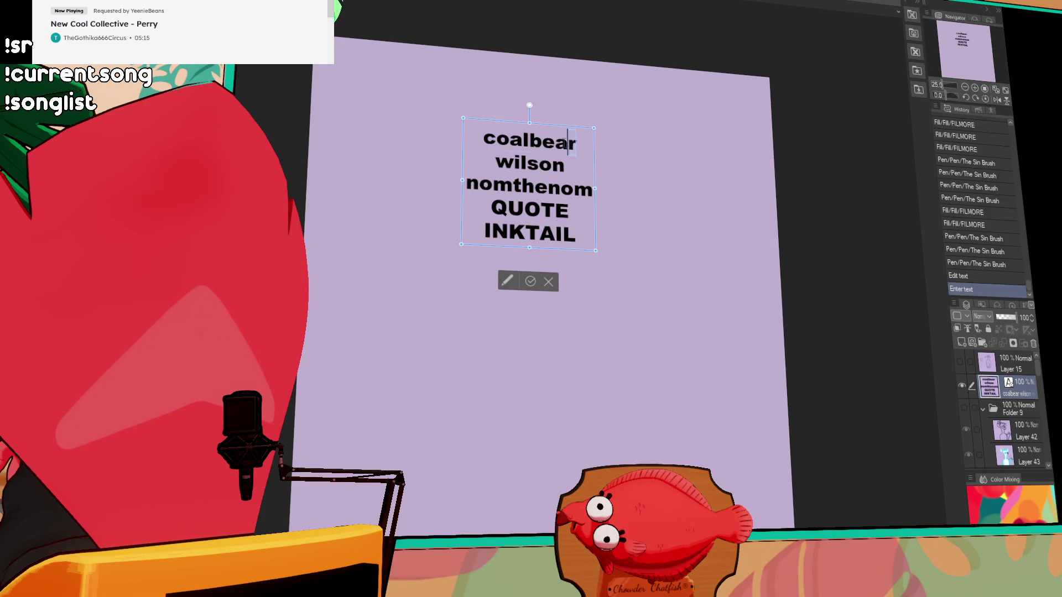
key("BackSpace")
key("BackSpace")
key("BackSpace")
key("Delete")
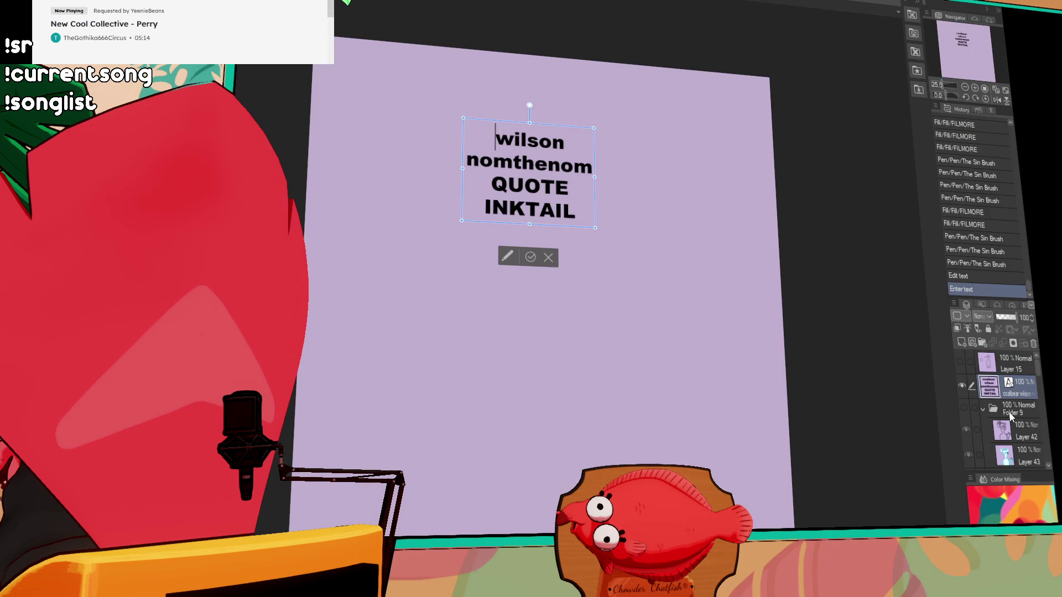
Commit the text edit, collapse Folder 9 and add a new layer folder
left_click(1009, 416)
left_click(982, 409)
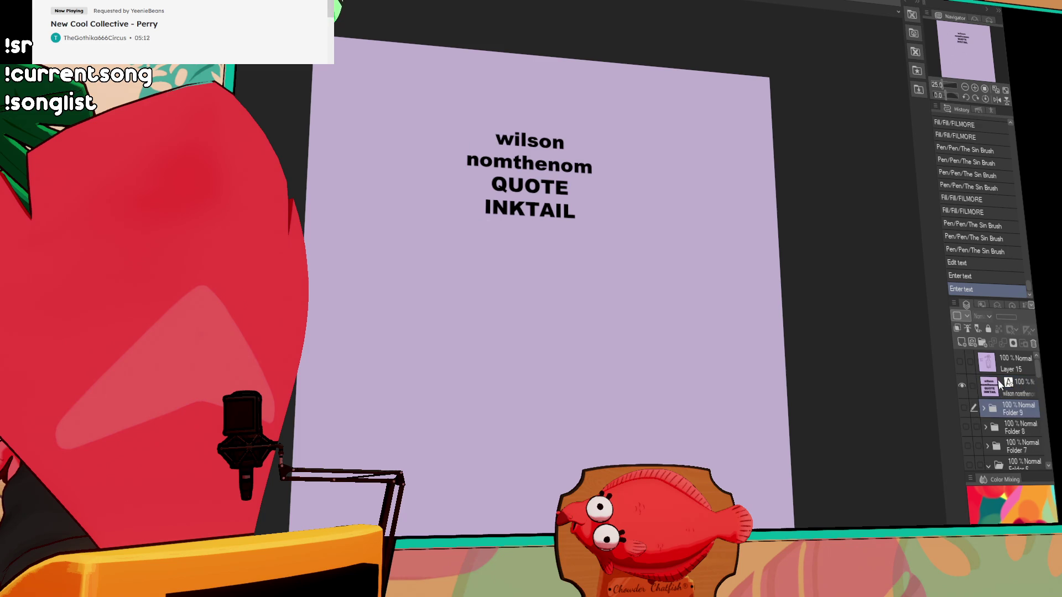
left_click(980, 343)
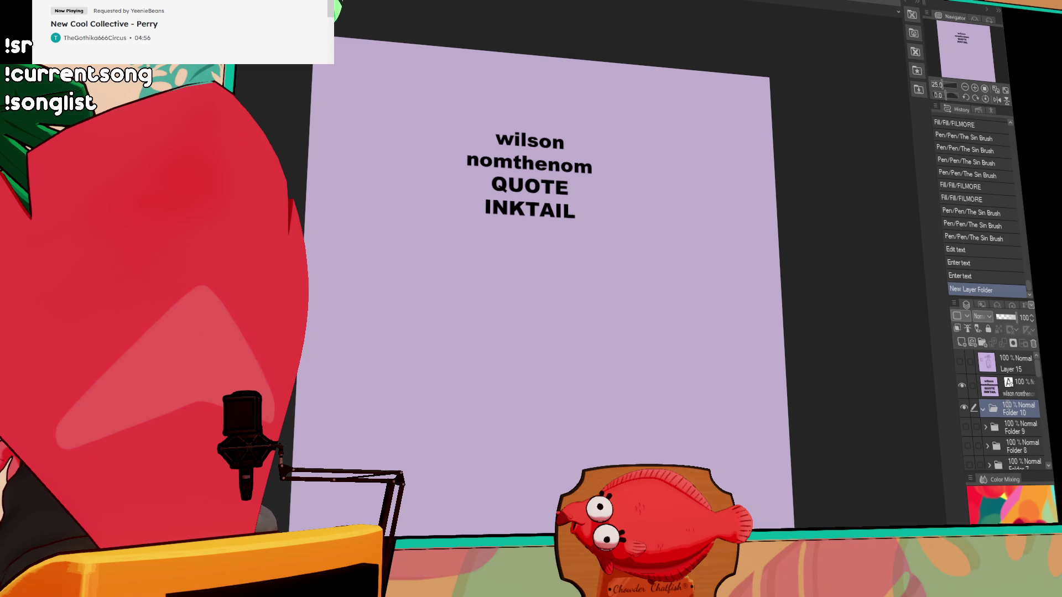
type("wilson")
Name the new folder 'wilson', hide the name text, and add blank Layer 44 inside it
key("Return")
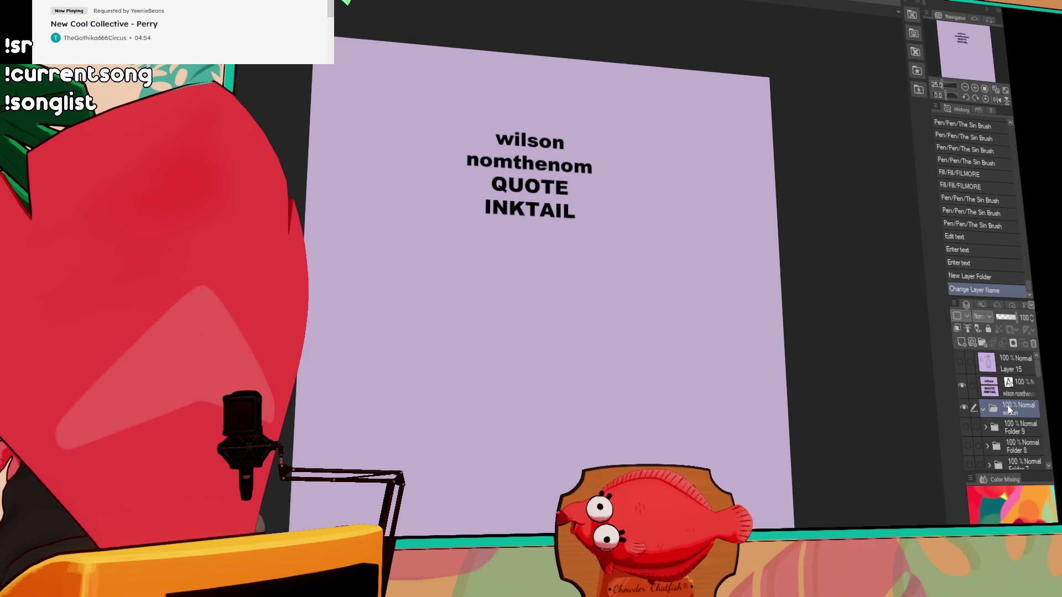
left_click(961, 386)
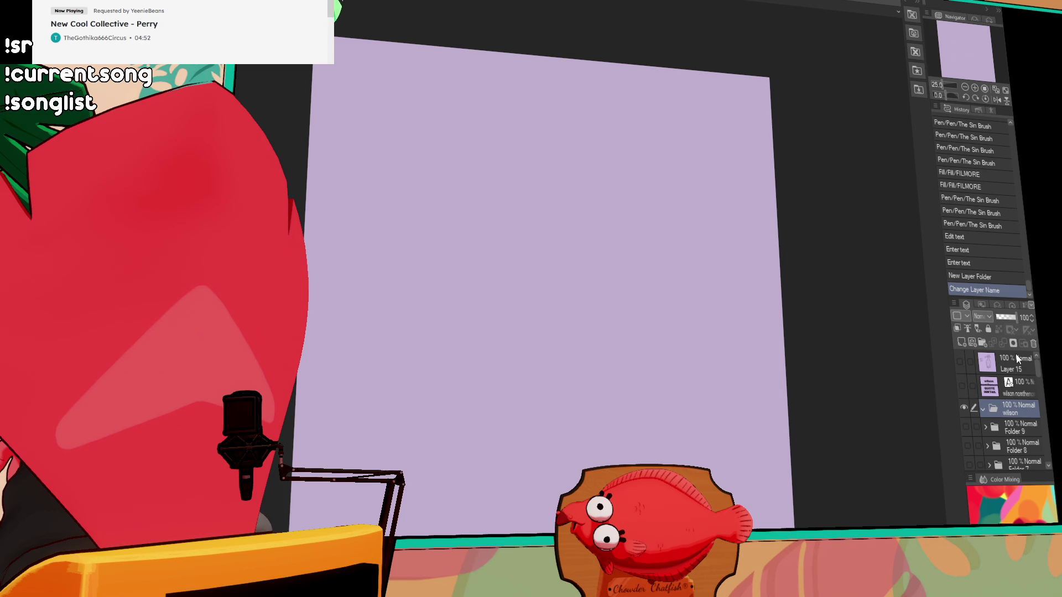
left_click(962, 343)
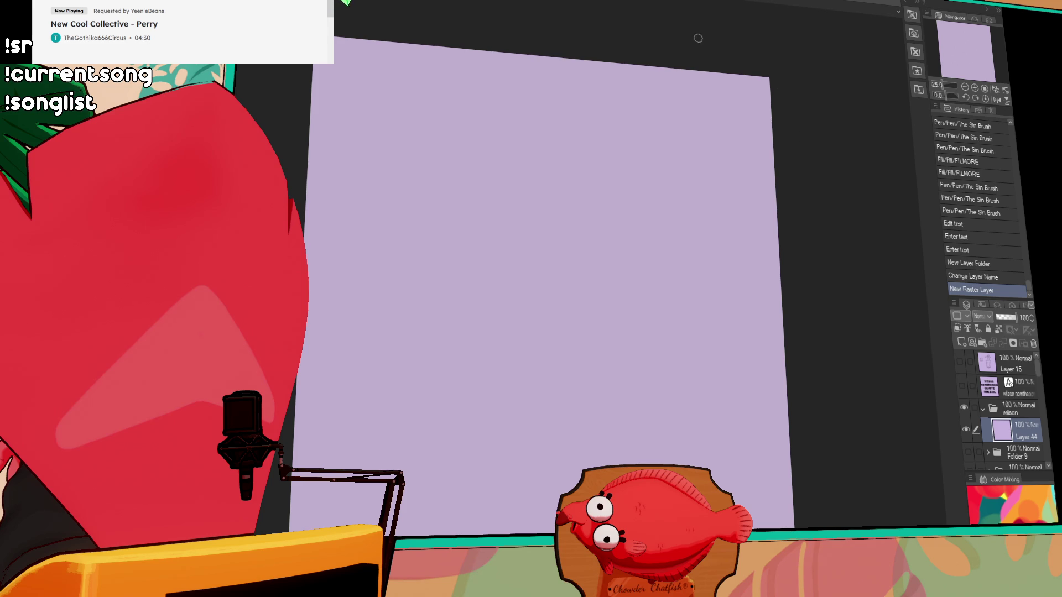
left_click_drag(608, 270, 572, 323)
key("ctrl+z")
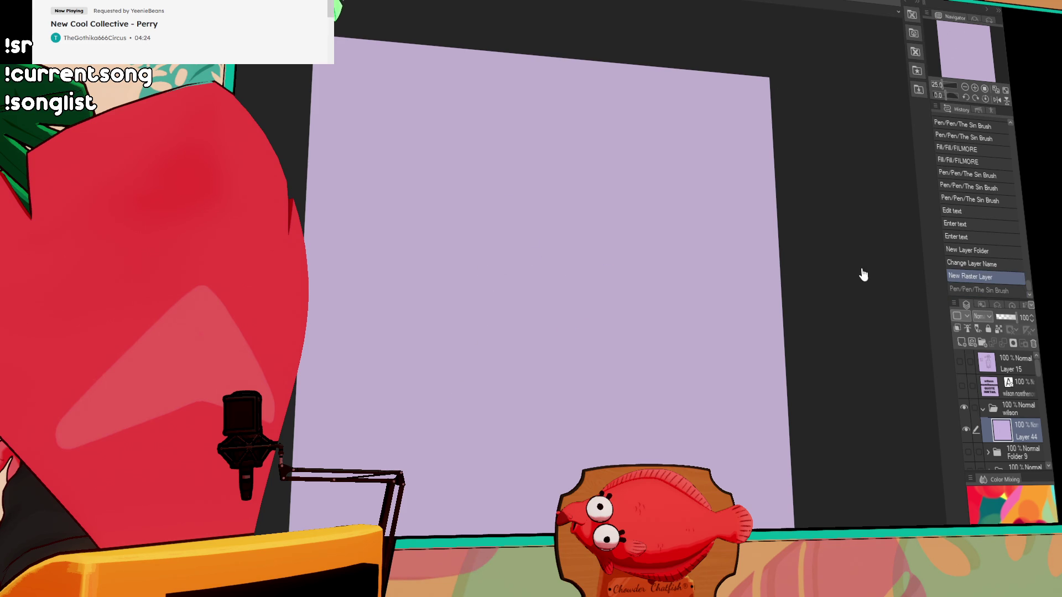
Draw the round blob body outline with two large arcs rising from its top
left_click_drag(631, 255, 663, 296)
key("ctrl+z")
mouse_move(471, 275)
left_mouse_down()
mouse_move(562, 178)
mouse_move(674, 176)
mouse_move(690, 288)
mouse_move(653, 366)
mouse_move(611, 395)
left_mouse_up()
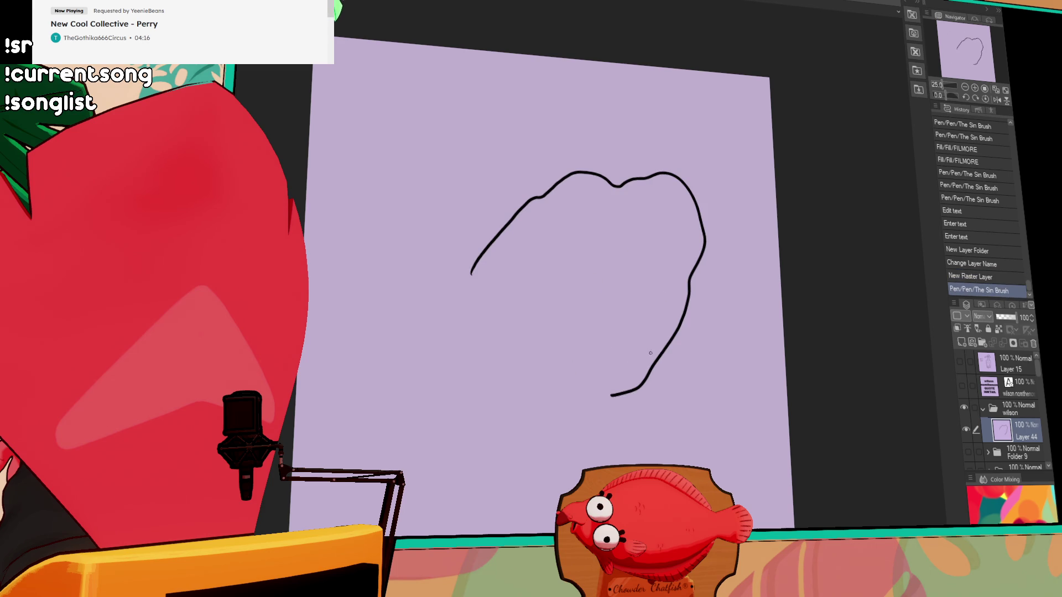
mouse_move(471, 274)
left_mouse_down()
mouse_move(474, 368)
mouse_move(611, 395)
mouse_move(645, 382)
mouse_move(661, 361)
left_mouse_up()
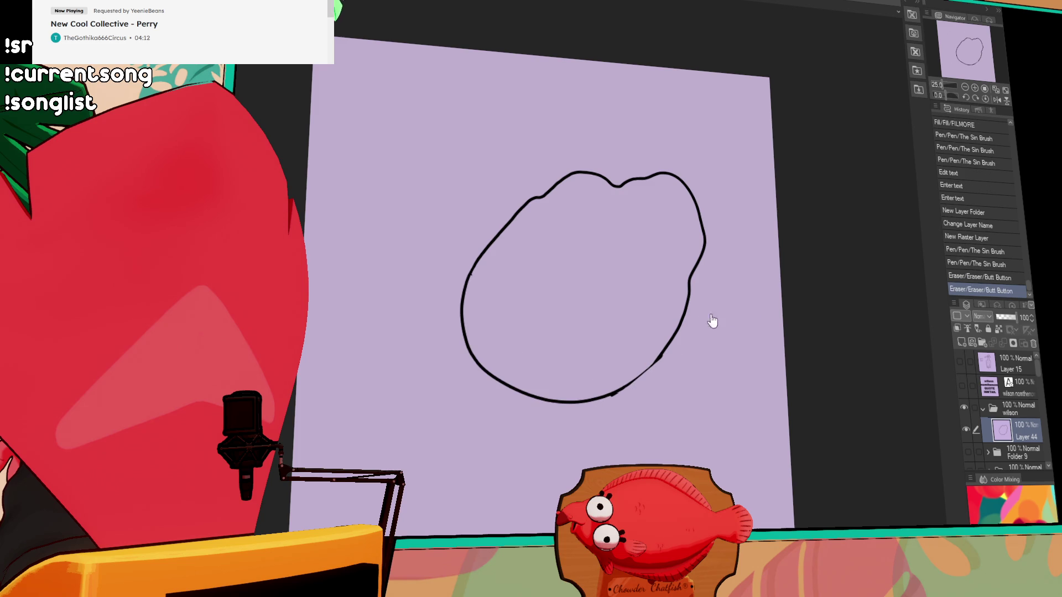
mouse_move(541, 191)
left_mouse_down()
mouse_move(349, 103)
mouse_move(307, 177)
left_mouse_up()
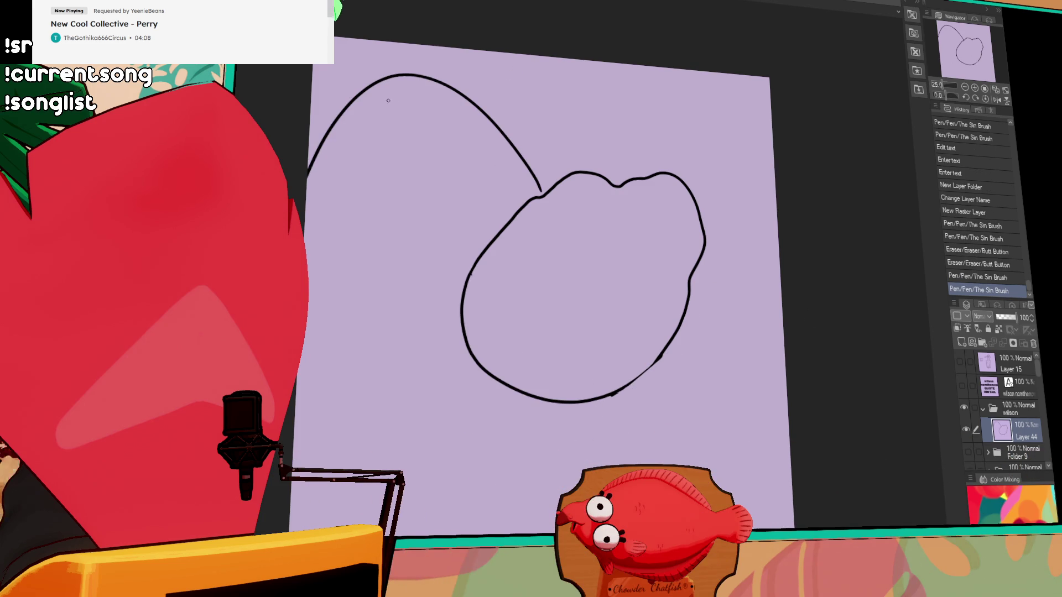
left_click_drag(334, 122, 526, 204)
mouse_move(684, 190)
left_mouse_down()
mouse_move(714, 153)
mouse_move(772, 125)
left_mouse_up()
Draw two small goofy eyes with pupils and nudge the drawing slightly right
mouse_move(517, 291)
left_mouse_down()
mouse_move(536, 271)
mouse_move(582, 315)
mouse_move(584, 290)
left_mouse_up()
key("ctrl+z")
key("ctrl+z")
left_click(535, 292)
key("ctrl+z")
left_click(533, 284)
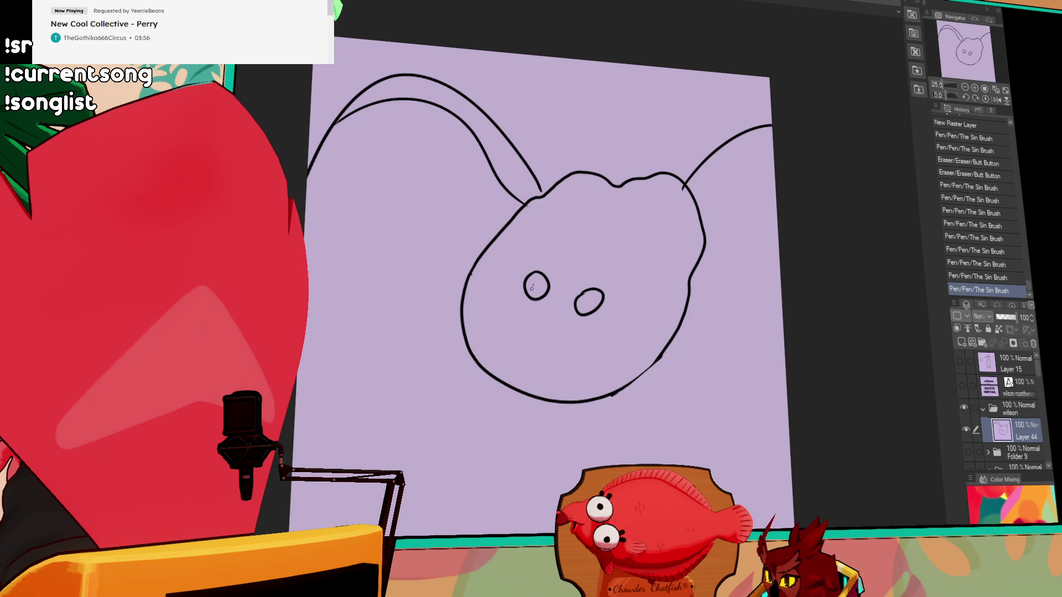
left_click_drag(530, 294, 528, 286)
left_click(540, 293)
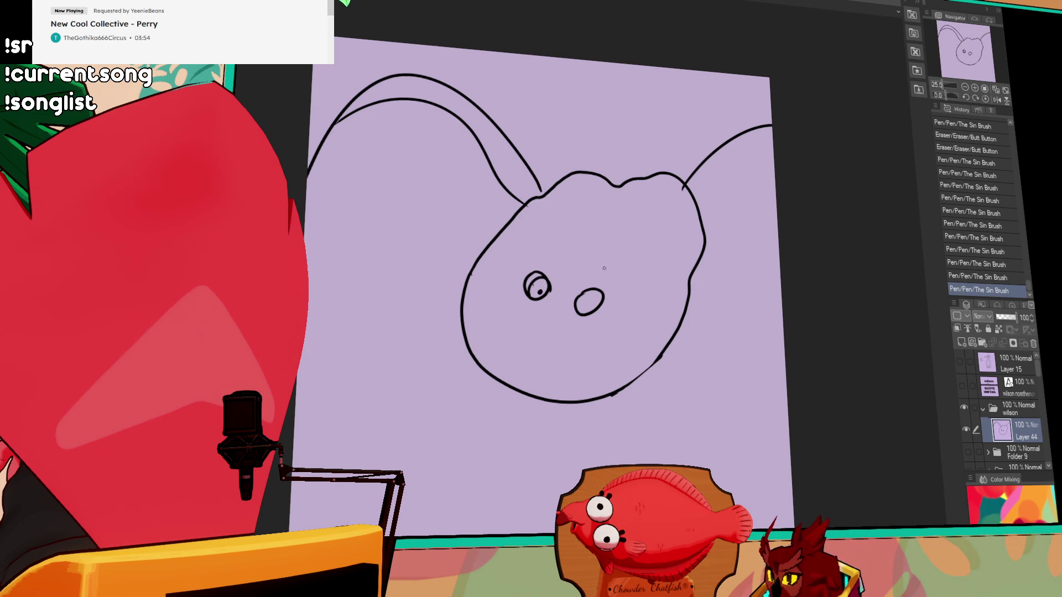
left_click_drag(591, 291, 587, 311)
left_click(585, 302)
left_click(586, 301)
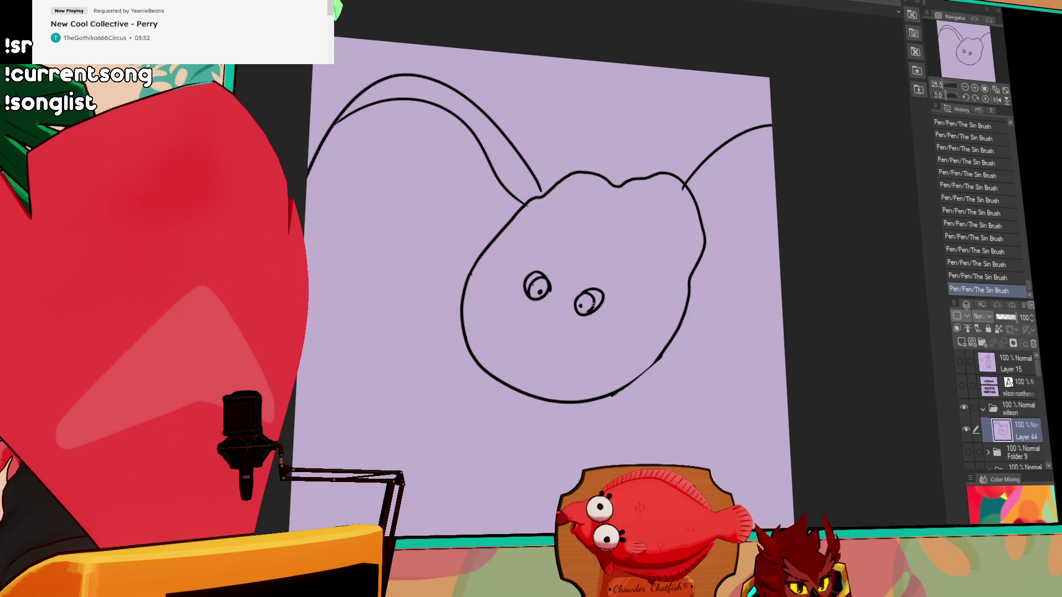
left_click_drag(664, 324, 674, 296)
left_click_drag(687, 332, 691, 334)
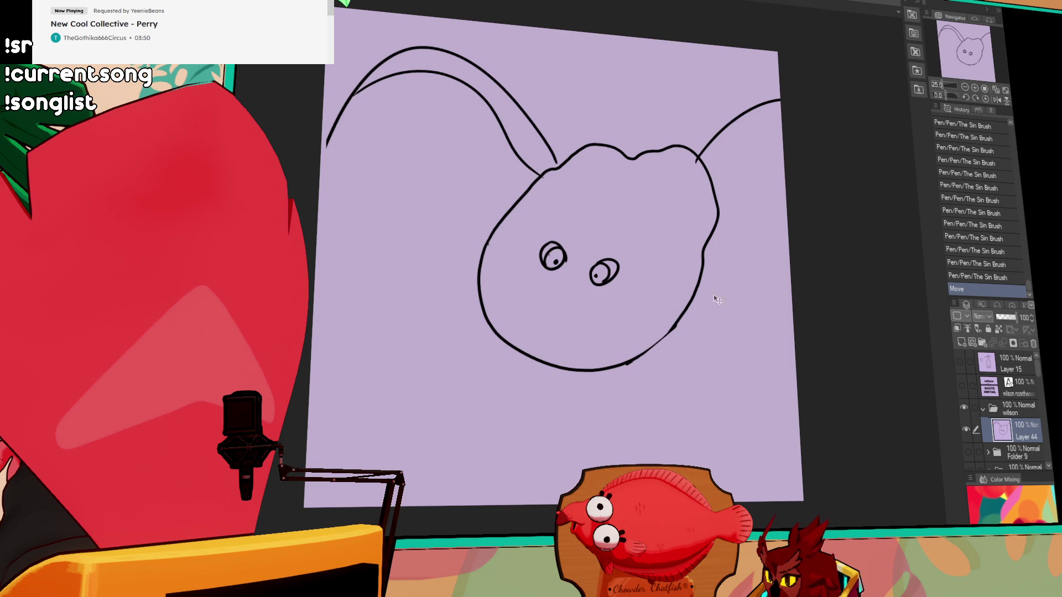
Smooth the head contour, draw a trunk curving left, and add the mouth and cheek line
mouse_move(627, 157)
left_mouse_down()
mouse_move(669, 147)
mouse_move(696, 157)
left_mouse_up()
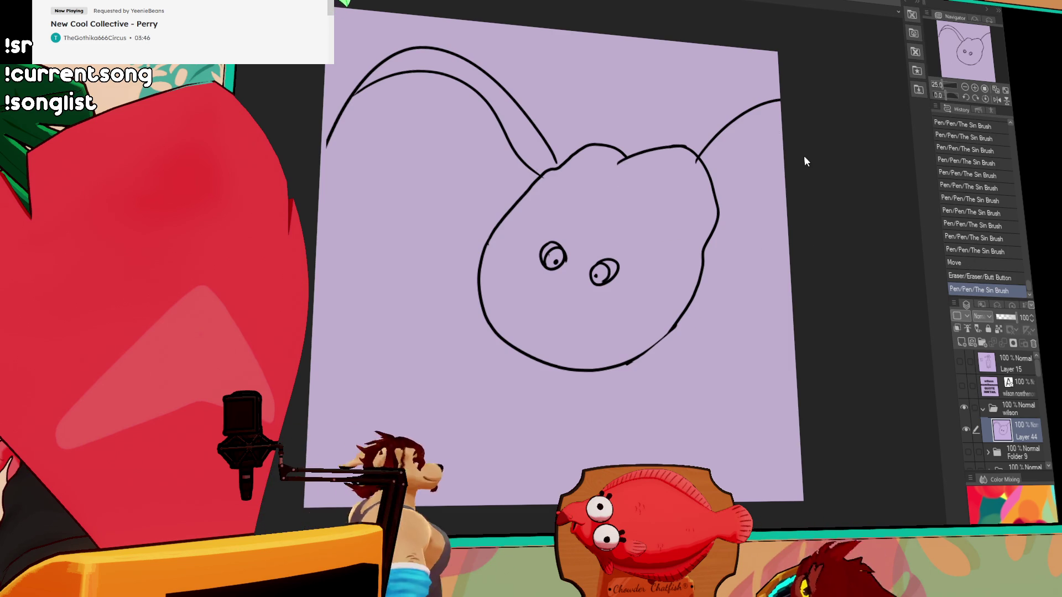
mouse_move(475, 294)
left_mouse_down()
mouse_move(381, 258)
mouse_move(388, 290)
mouse_move(386, 272)
mouse_move(524, 362)
mouse_move(520, 346)
left_mouse_up()
left_click_drag(483, 307, 480, 302)
left_click(480, 300)
left_click(481, 299)
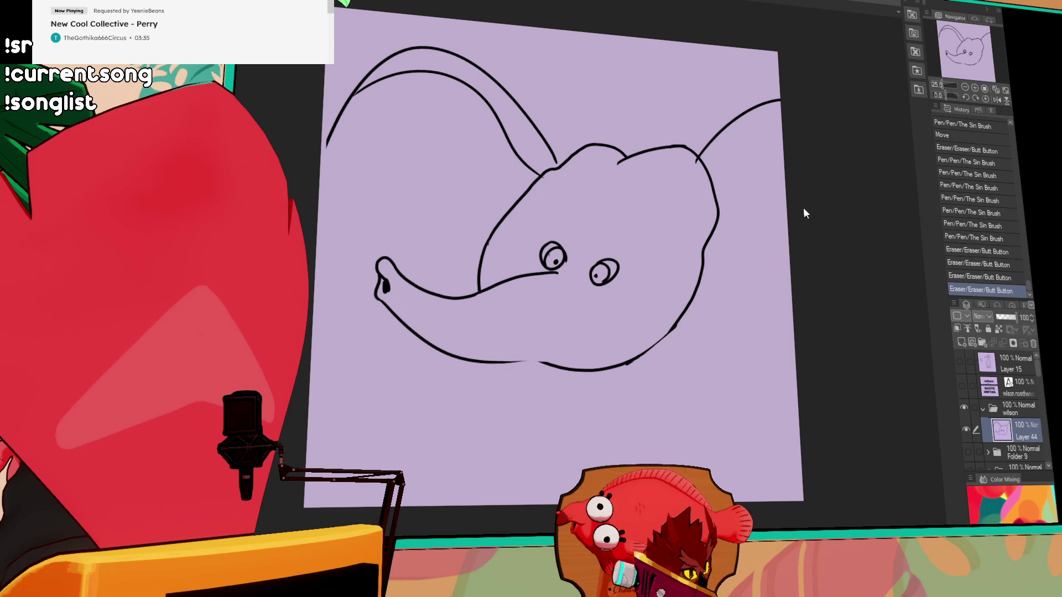
left_click_drag(509, 362, 588, 333)
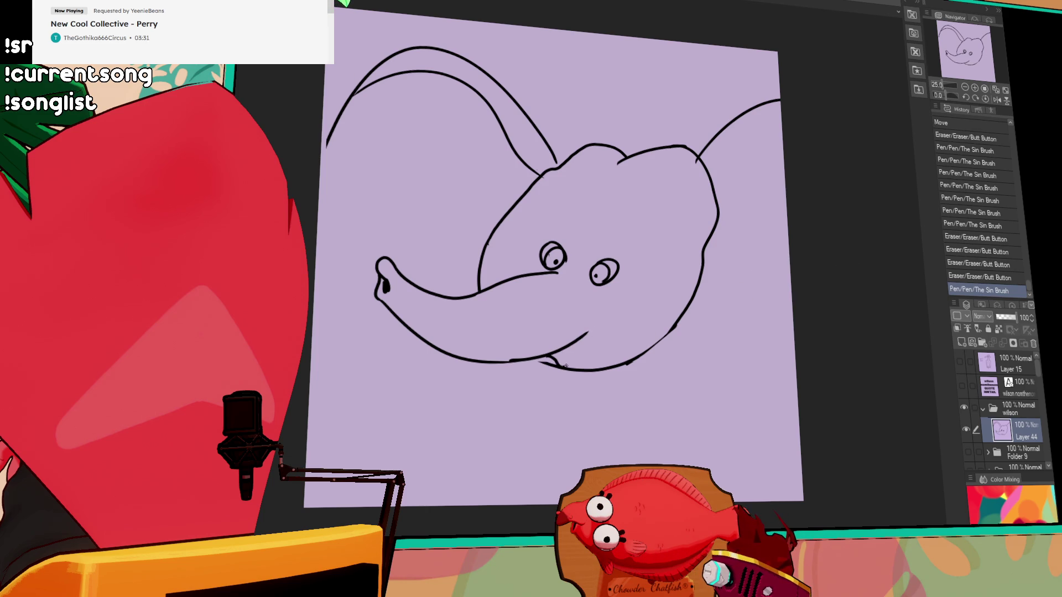
left_click_drag(554, 357, 587, 331)
key("ctrl+z")
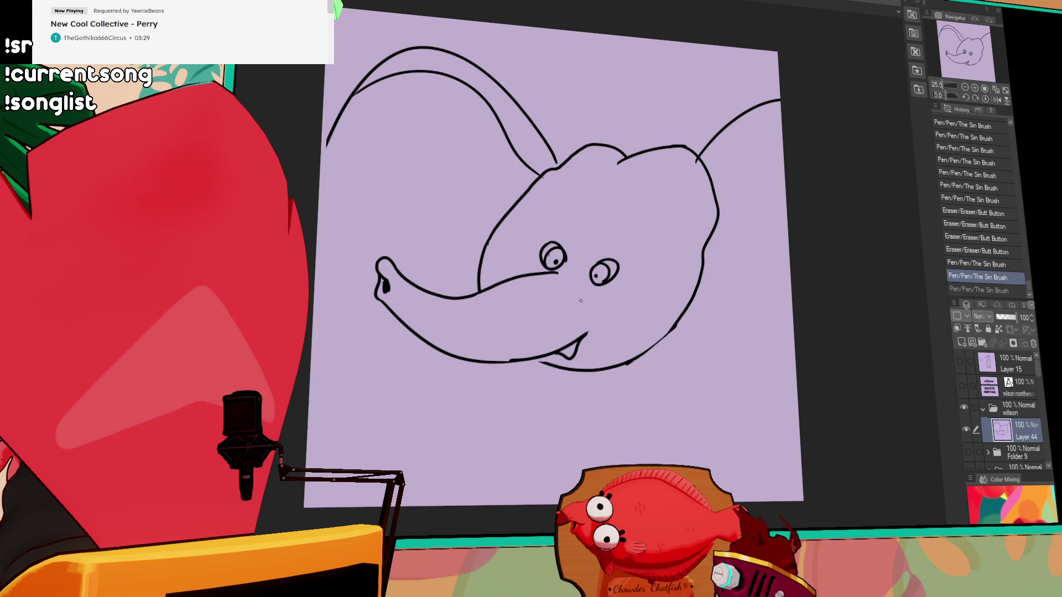
mouse_move(579, 286)
left_mouse_down()
mouse_move(622, 362)
mouse_move(605, 357)
mouse_move(620, 353)
left_mouse_up()
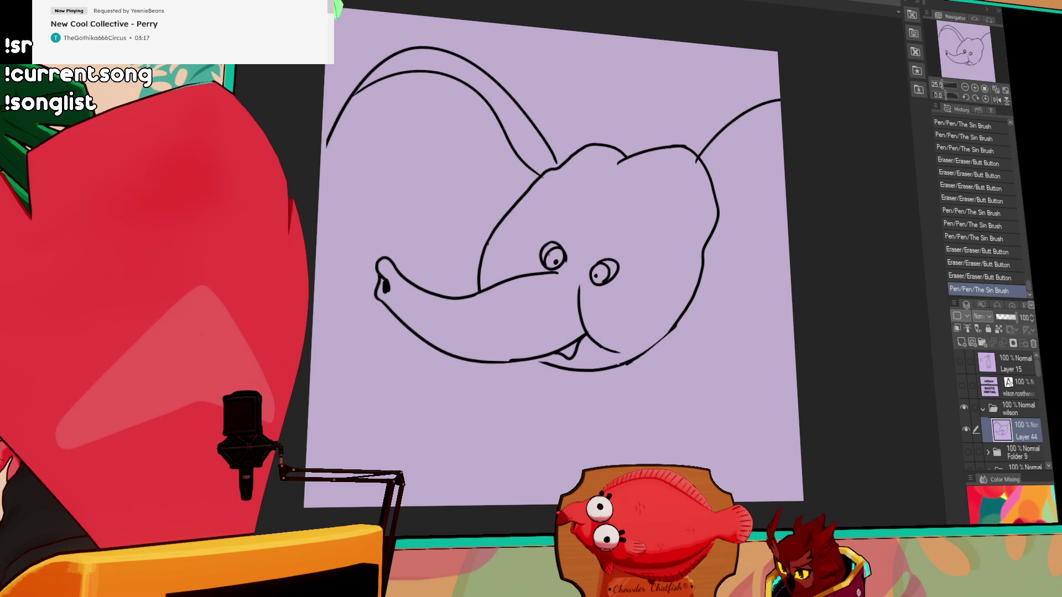
Paste the Dumbo reference image and position it over the face
key("ctrl+v")
left_click_drag(409, 79, 520, 258)
left_click_drag(761, 146, 793, 188)
scroll(510, 255, "up", 6)
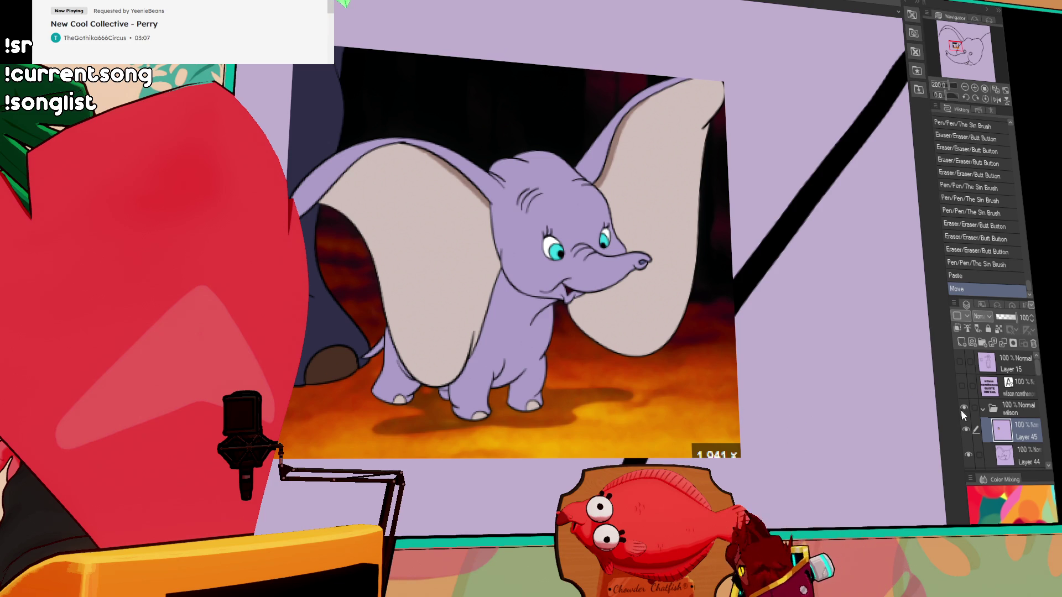
Delete the Dumbo reference layer and clear the sketch from Layer 44
left_click(1033, 344)
key("ctrl+a")
key("Delete")
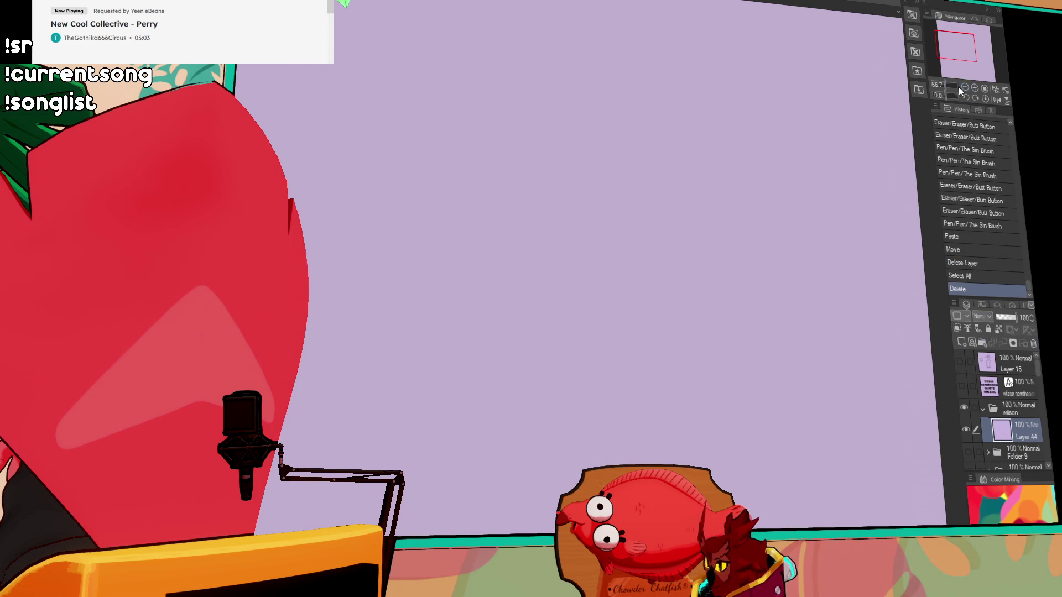
Fit the page in view, zoom to 25 percent, and deselect
left_click(963, 88)
left_click(963, 89)
left_click(974, 89)
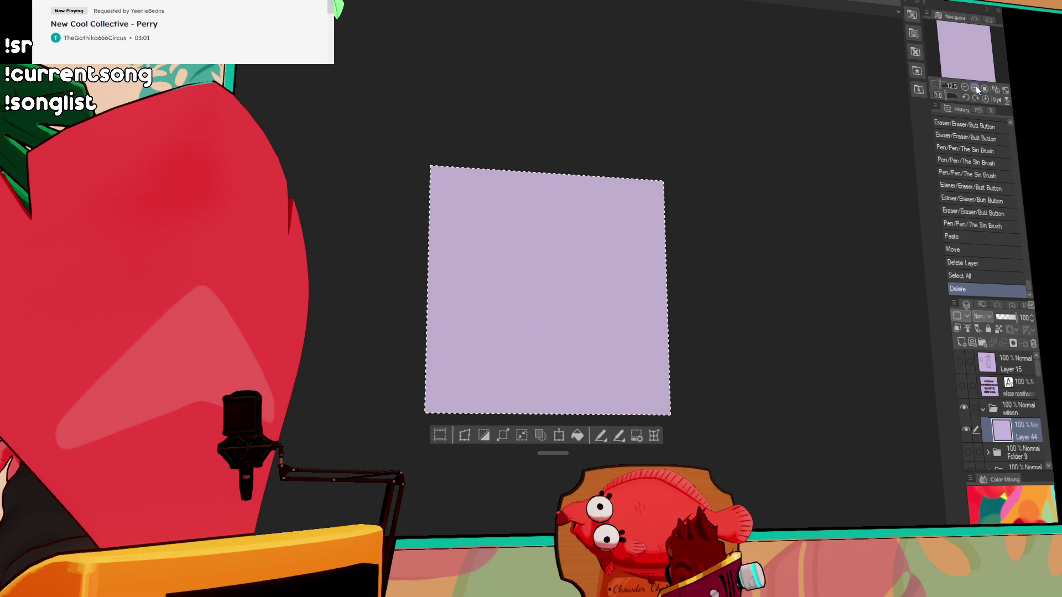
key("ctrl+plus")
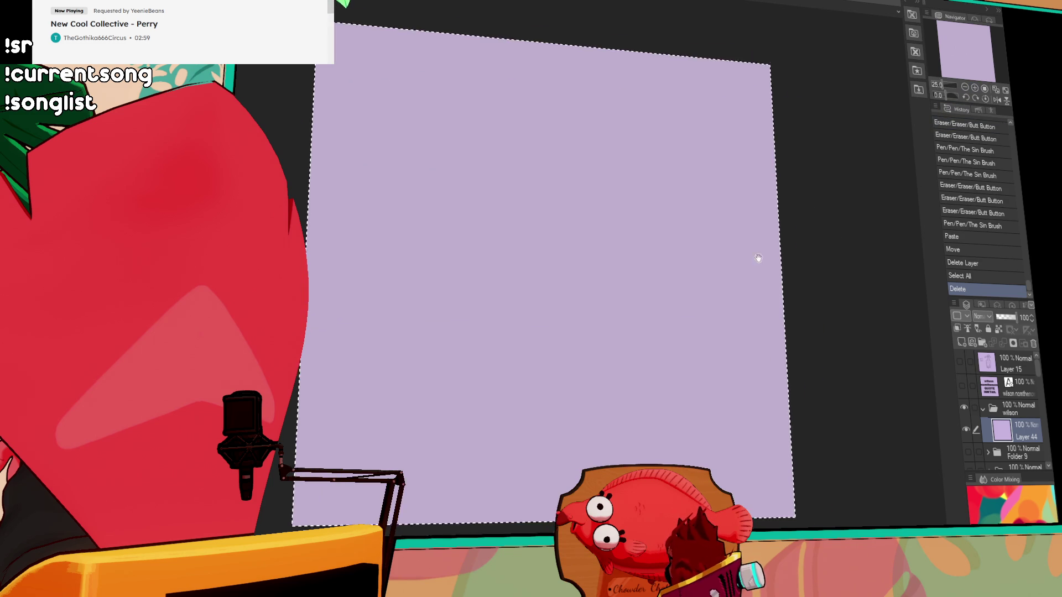
key("ctrl+d")
left_click_drag(635, 239, 474, 290)
key("ctrl+z")
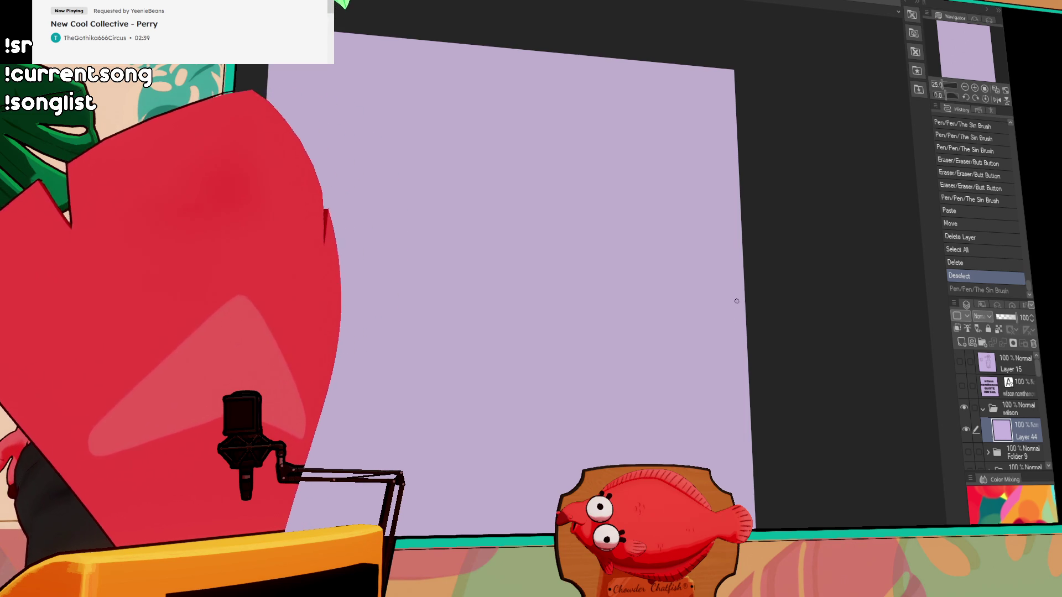
Try several short, looping and long diagonal strokes, undoing each one
left_click_drag(630, 170, 585, 153)
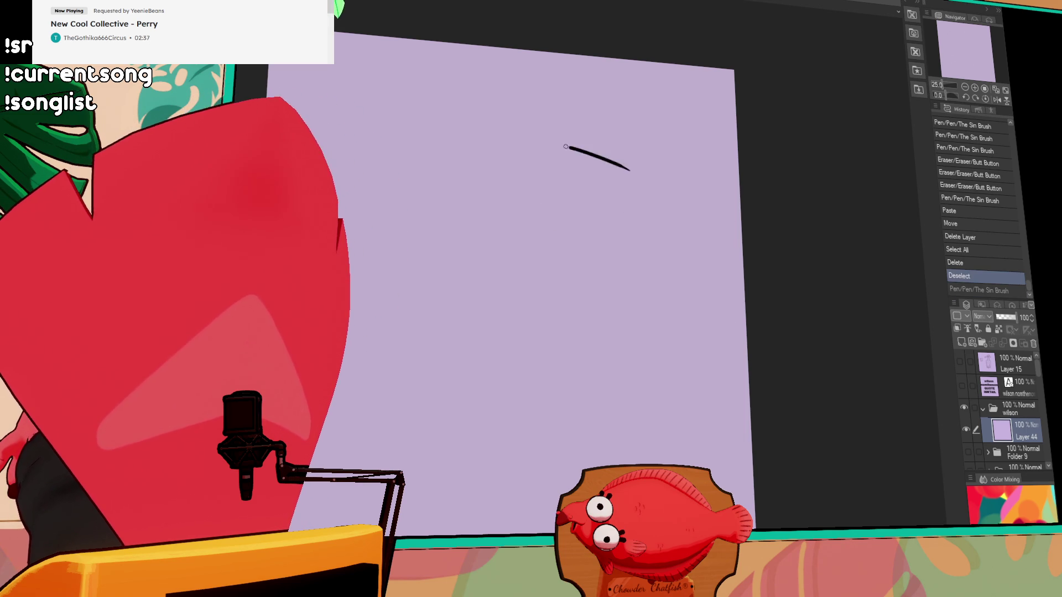
key("ctrl+z")
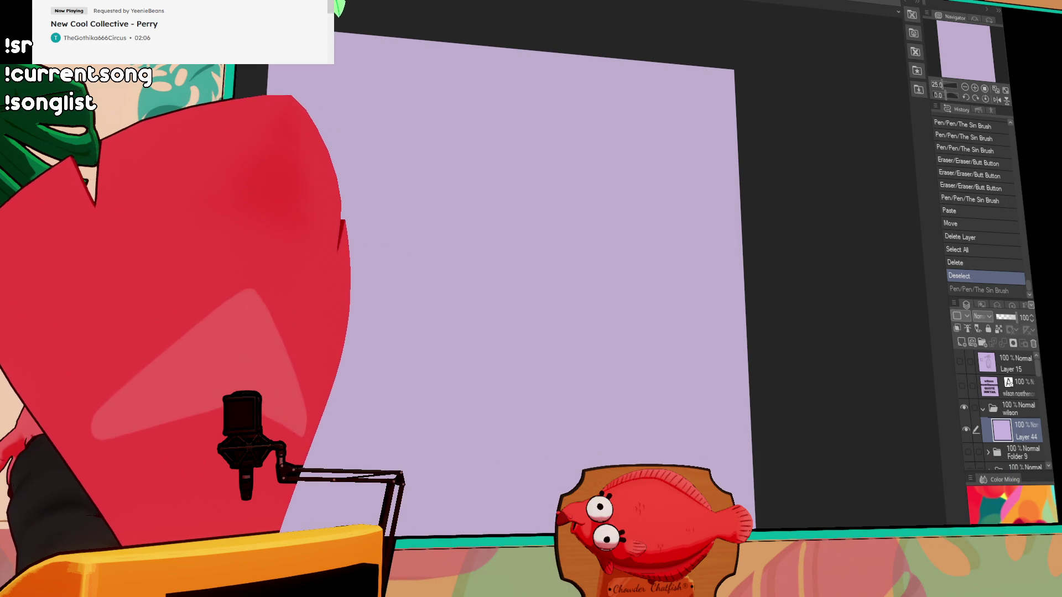
left_click_drag(604, 264, 497, 204)
key("ctrl+z")
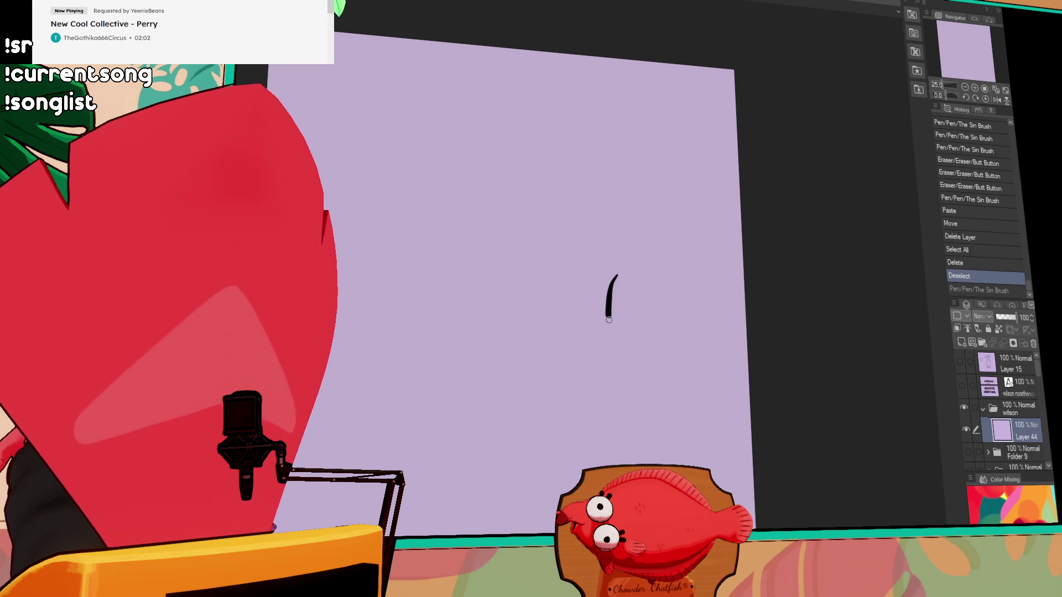
left_click_drag(610, 284, 585, 242)
key("ctrl+z")
mouse_move(503, 442)
left_mouse_down()
mouse_move(689, 387)
mouse_move(517, 445)
left_mouse_up()
key("ctrl+z")
key("ctrl+z")
mouse_move(710, 356)
left_mouse_down()
mouse_move(539, 462)
mouse_move(573, 475)
left_mouse_up()
key("ctrl+z")
key("ctrl+z")
left_click_drag(740, 349, 611, 462)
key("ctrl+z")
key("ctrl+z")
left_click_drag(742, 378, 549, 477)
key("ctrl+z")
left_click_drag(718, 397, 437, 488)
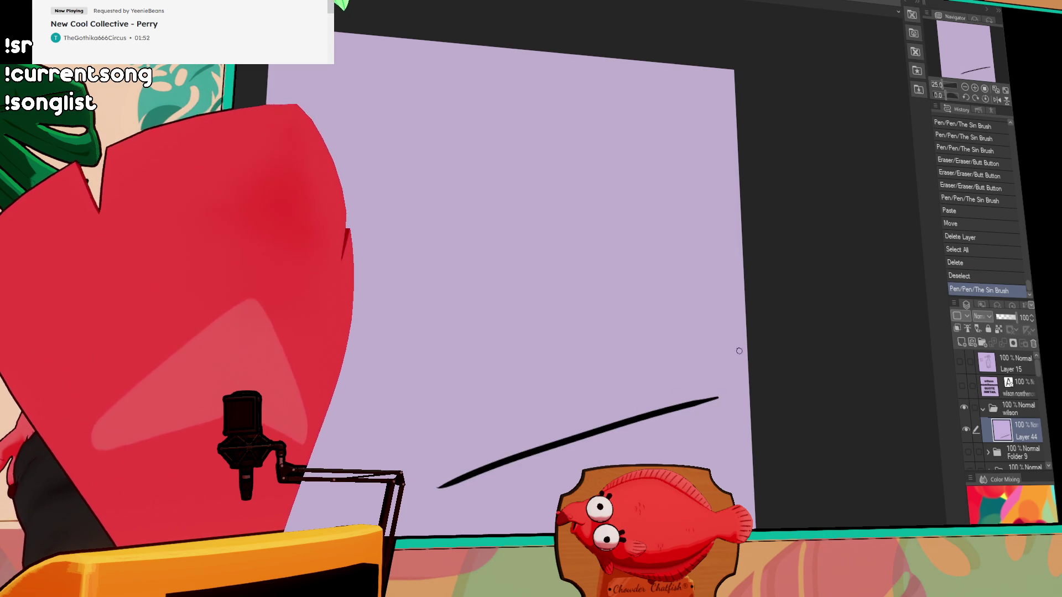
key("ctrl+z")
left_click_drag(769, 337, 847, 340)
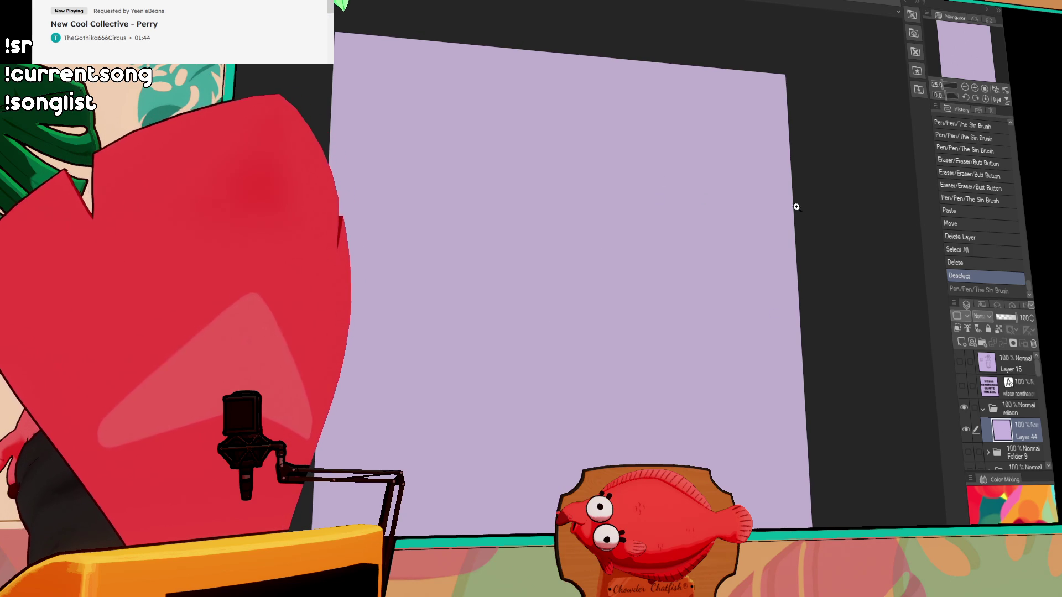
Draw the long curve arching across the top and down into a hooked tip
left_click_drag(684, 178, 547, 115)
key("ctrl+z")
mouse_move(718, 162)
left_mouse_down()
mouse_move(598, 119)
mouse_move(495, 362)
mouse_move(503, 382)
mouse_move(481, 395)
mouse_move(522, 409)
mouse_move(561, 237)
left_mouse_up()
key("ctrl+z")
key("ctrl+z")
key("ctrl+z")
mouse_move(532, 393)
left_mouse_down()
mouse_move(542, 290)
mouse_move(608, 232)
left_mouse_up()
key("ctrl+z")
Redraw the sweeping mouth strokes and try curves beside the eye, undoing the failed attempts
left_click_drag(545, 310, 713, 266)
left_click_drag(648, 269, 729, 239)
mouse_move(640, 148)
left_mouse_down()
mouse_move(633, 161)
mouse_move(693, 167)
mouse_move(700, 221)
left_mouse_up()
key("ctrl+z")
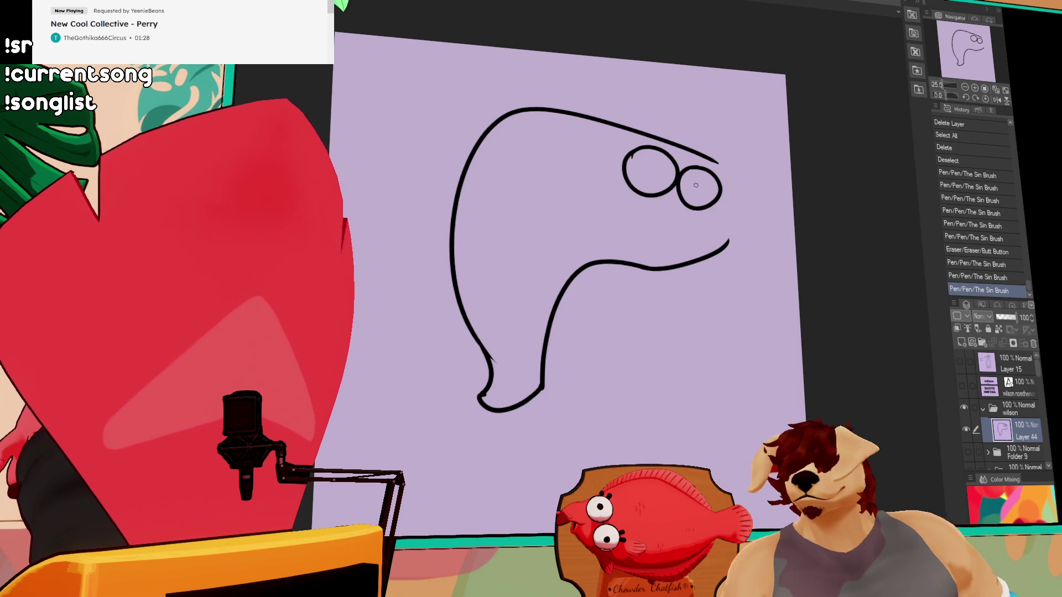
key("ctrl+z")
left_click_drag(682, 175, 700, 221)
key("ctrl+z")
mouse_move(679, 176)
left_mouse_down()
mouse_move(657, 176)
mouse_move(693, 197)
left_mouse_up()
key("ctrl+z")
key("ctrl+z")
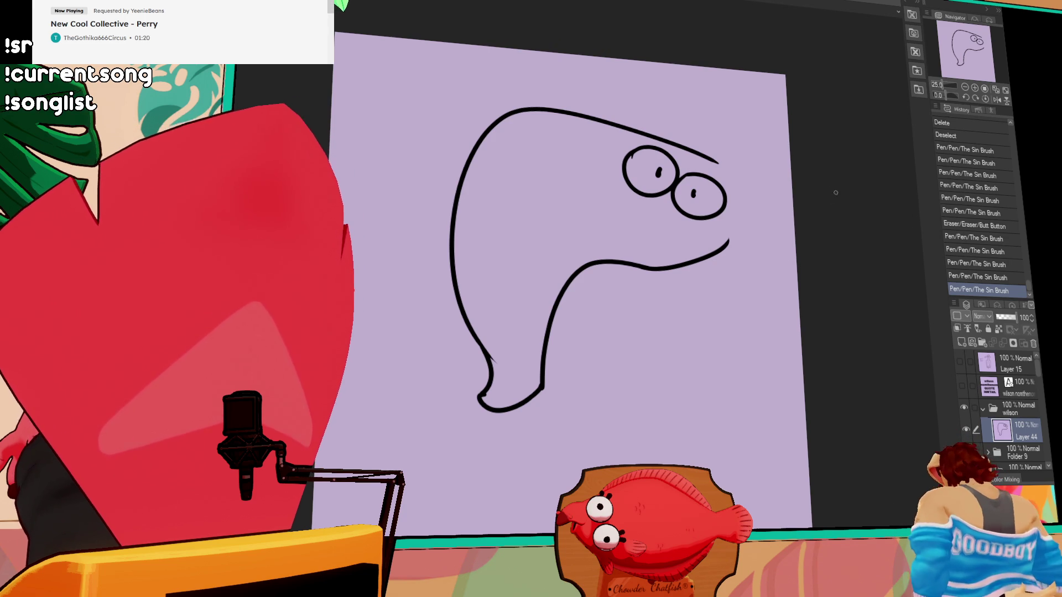
left_click_drag(696, 190, 698, 198)
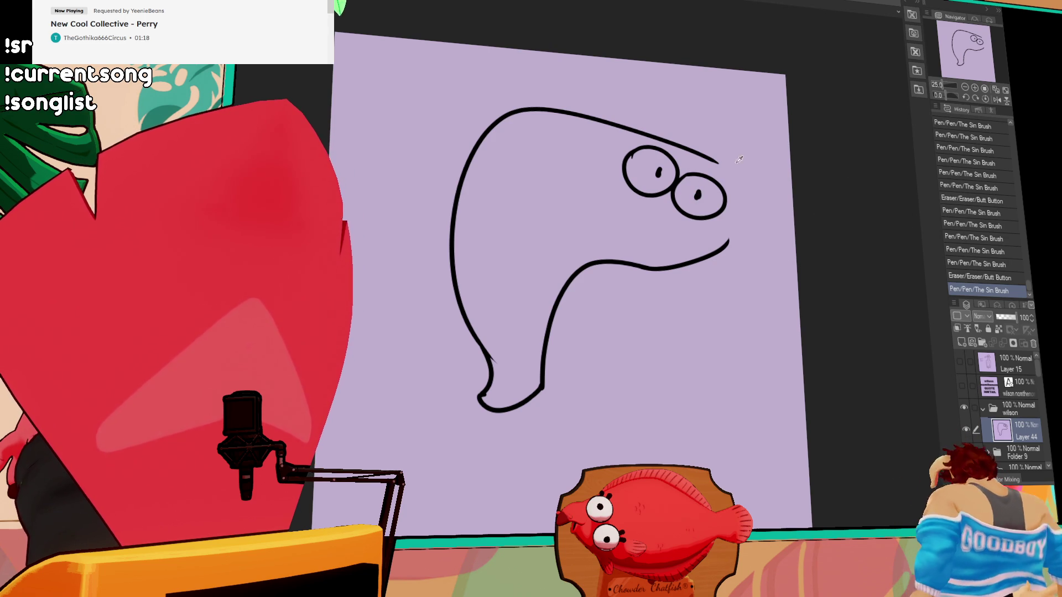
Add spiky fur tufts on the head top and extend the head outline with a small hook
left_click_drag(735, 122, 664, 137)
left_click_drag(720, 173, 743, 189)
left_click_drag(742, 191, 750, 204)
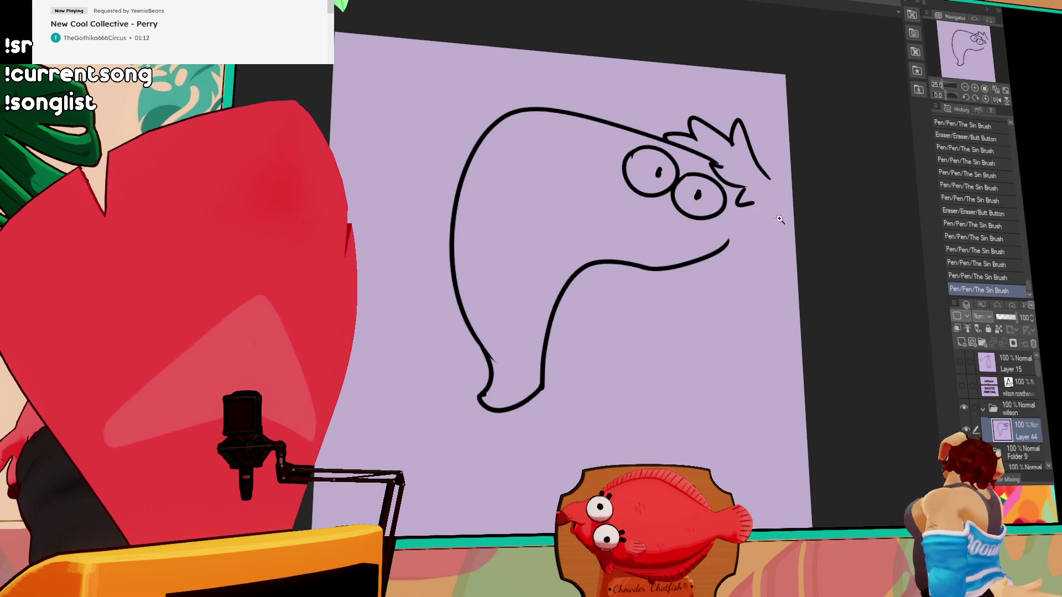
left_click_drag(774, 248, 753, 259)
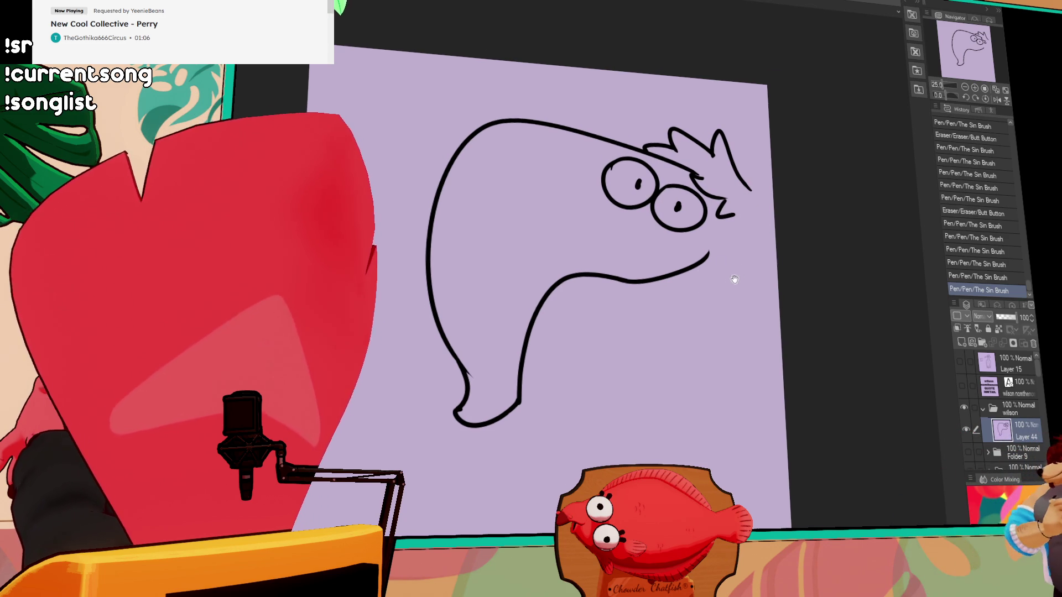
scroll(718, 273, "up", 1)
left_click_drag(707, 270, 723, 259)
key("ctrl+z")
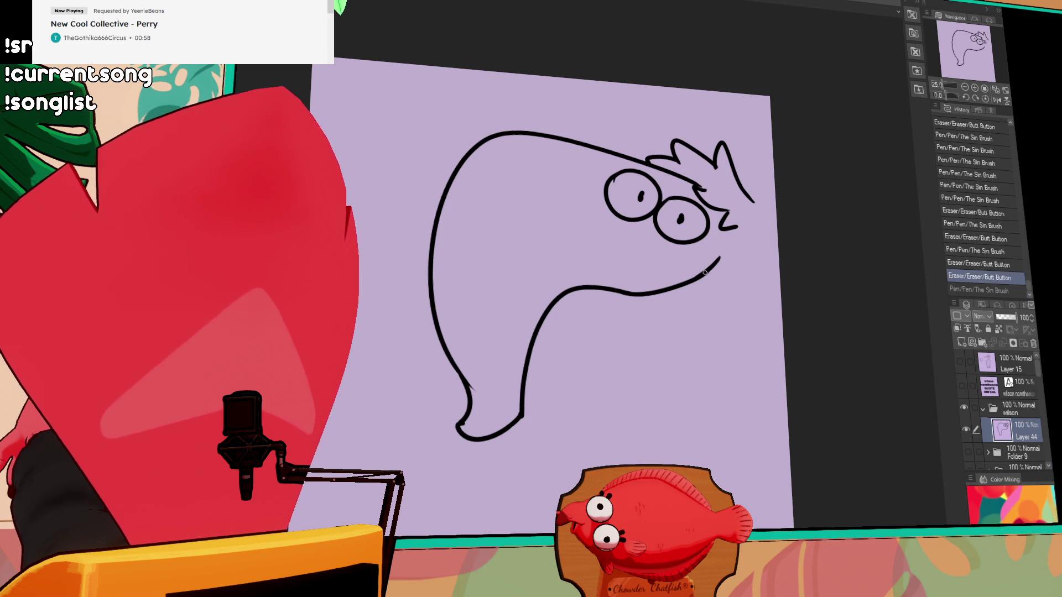
After several undone tongue attempts, draw a short line inside the tongue
mouse_move(636, 296)
left_mouse_down()
mouse_move(658, 321)
mouse_move(716, 265)
left_mouse_up()
key("ctrl+z")
key("ctrl+z")
left_click_drag(636, 294, 718, 260)
key("ctrl+z")
left_click_drag(636, 296, 718, 259)
key("ctrl+z")
mouse_move(639, 297)
left_mouse_down()
mouse_move(719, 257)
mouse_move(666, 323)
mouse_move(718, 259)
mouse_move(691, 311)
mouse_move(719, 257)
left_mouse_up()
key("ctrl+z")
key("ctrl+z")
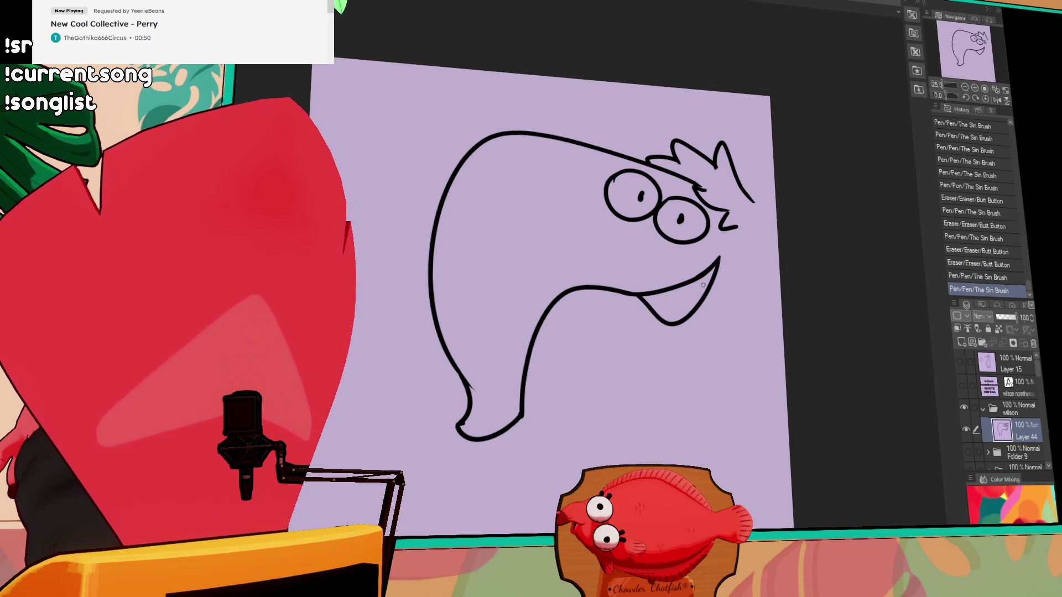
left_click_drag(661, 315, 672, 289)
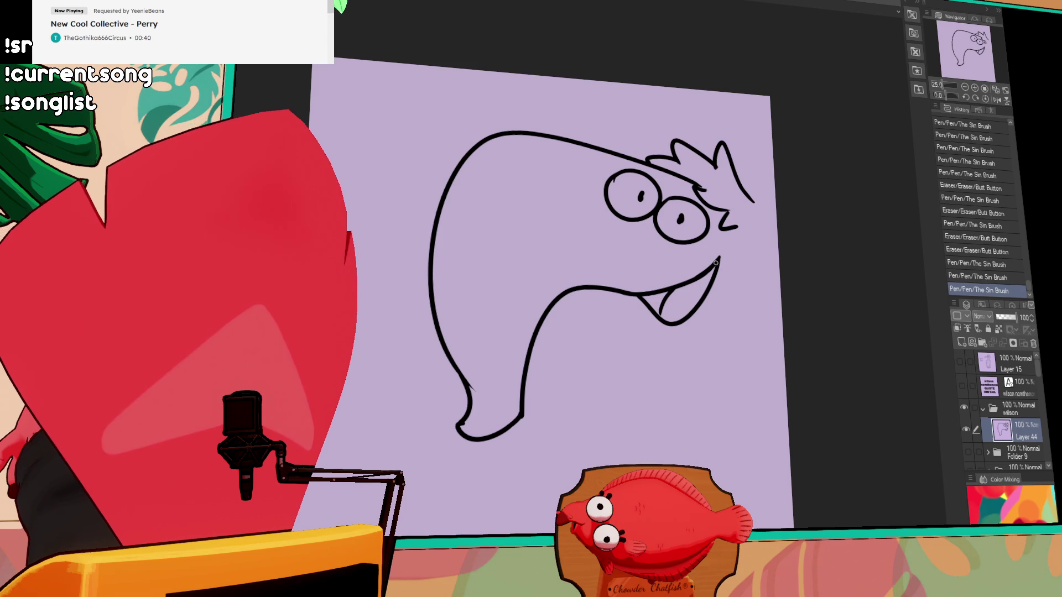
Redraw a short extension at the mouth curve's right end after undoing a bad try
left_click_drag(716, 263, 730, 249)
key("ctrl+z")
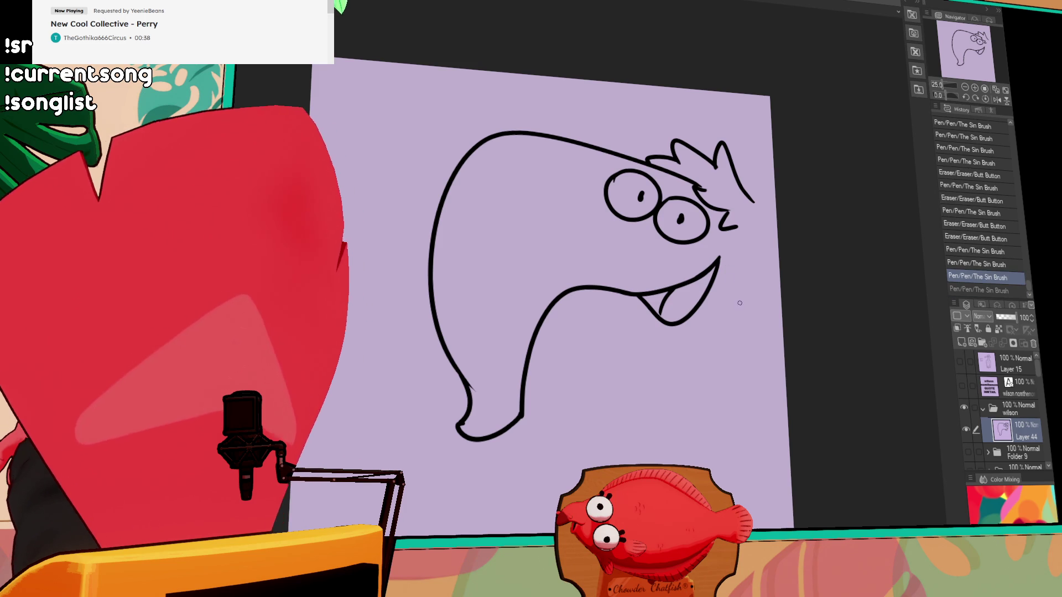
key("ctrl+z")
mouse_move(731, 248)
left_mouse_down()
mouse_move(713, 267)
mouse_move(738, 252)
left_mouse_up()
key("ctrl+z")
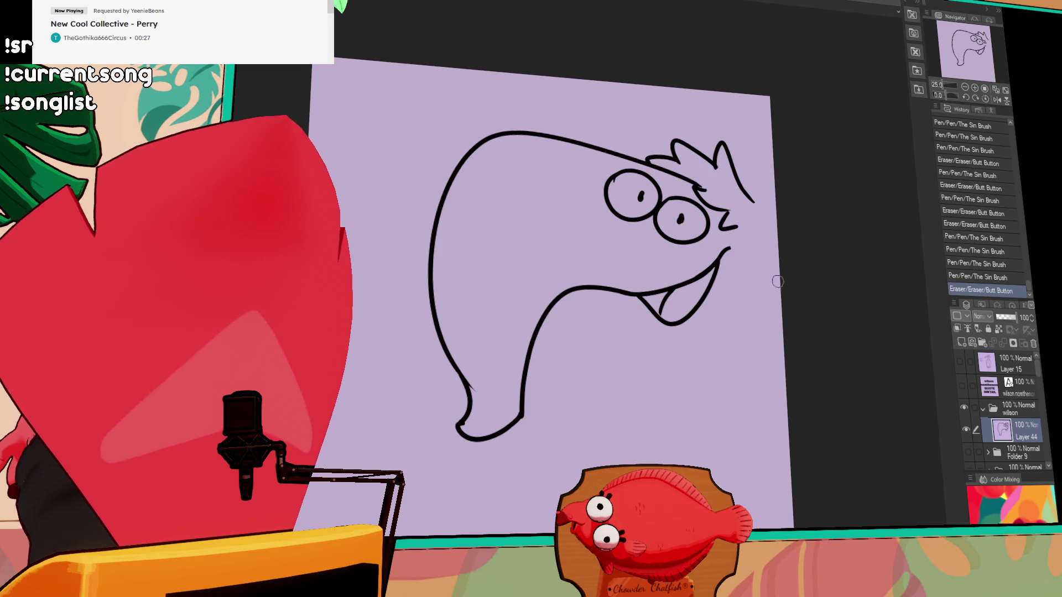
Move the drawing left and erase the stray dot and the right hair spike's tip
left_click_drag(736, 310, 653, 311)
key("e")
left_click(704, 140)
left_click_drag(664, 172, 692, 200)
key("p")
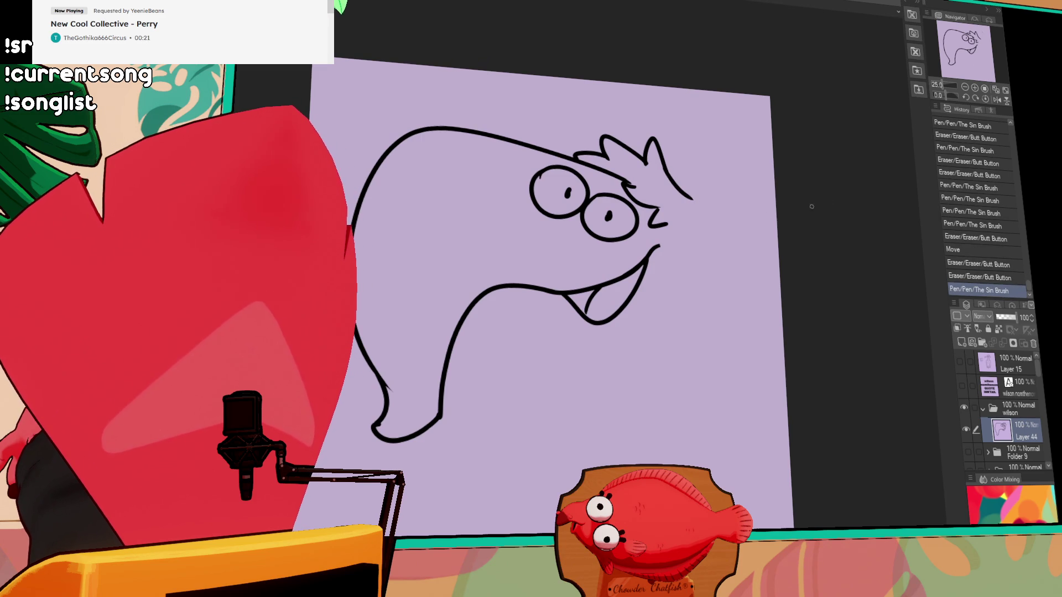
key("e")
mouse_move(684, 189)
left_mouse_down()
mouse_move(769, 276)
mouse_move(765, 493)
left_mouse_up()
key("p")
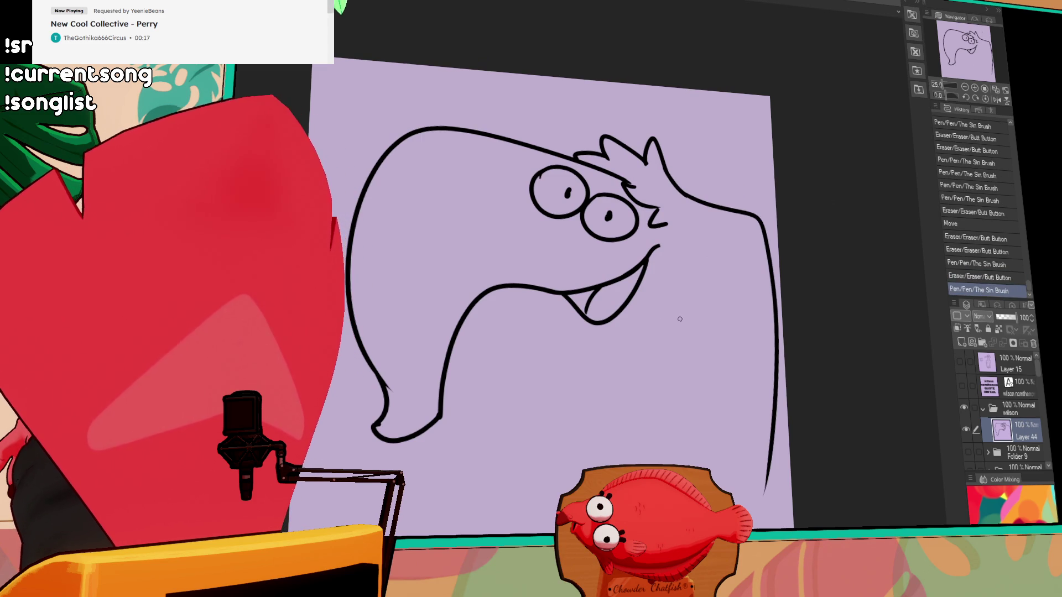
Draw a long line down the creature's right side, trim its ends, and redraw the inner vertical line
key("ctrl+z")
mouse_move(663, 275)
left_mouse_down()
mouse_move(669, 363)
mouse_move(772, 442)
left_mouse_up()
key("ctrl+z")
mouse_move(667, 276)
left_mouse_down()
mouse_move(730, 453)
mouse_move(773, 435)
left_mouse_up()
key("e")
left_click_drag(768, 485, 763, 494)
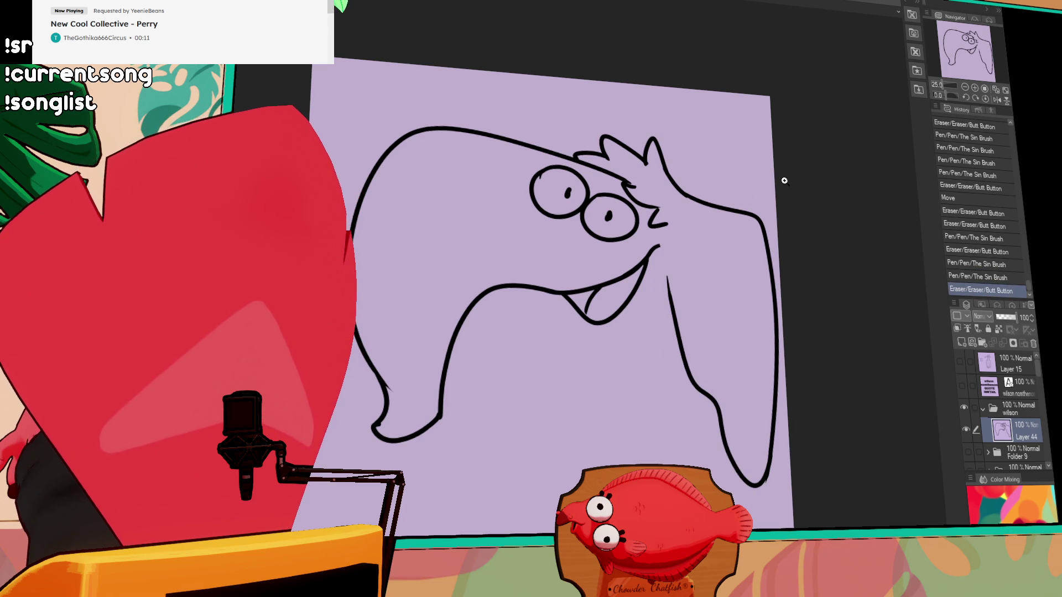
left_click_drag(676, 278, 670, 292)
key("p")
left_click_drag(670, 239, 673, 347)
key("ctrl+z")
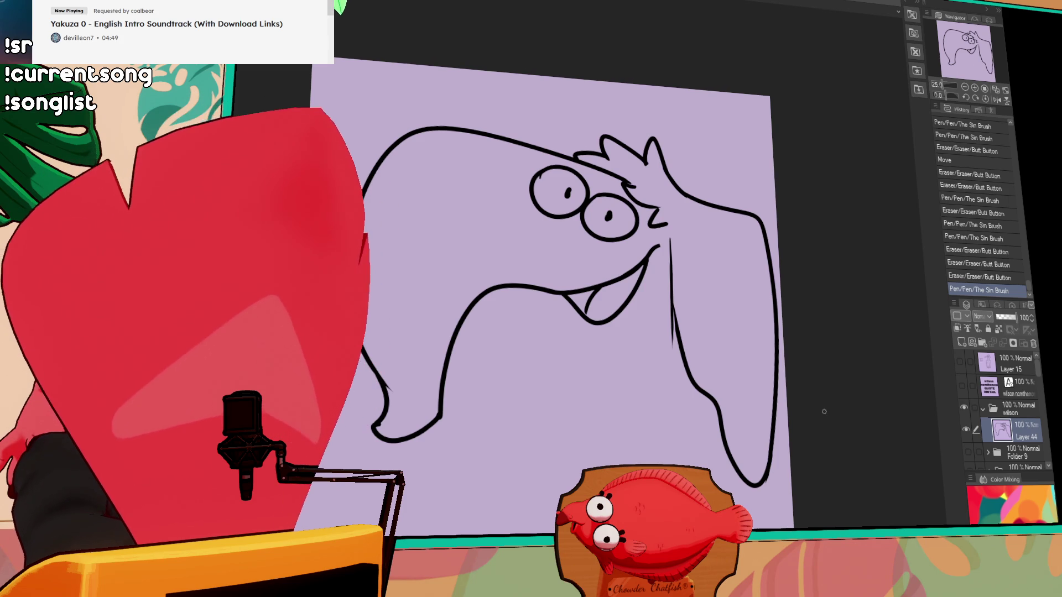
Erase the upper part of the new vertical line, undoing unwanted erasures
left_click_drag(755, 316, 754, 308)
left_click_drag(676, 231, 672, 332)
key("ctrl+z")
mouse_move(672, 238)
left_mouse_down()
mouse_move(678, 348)
mouse_move(678, 254)
mouse_move(678, 331)
left_mouse_up()
key("ctrl+z")
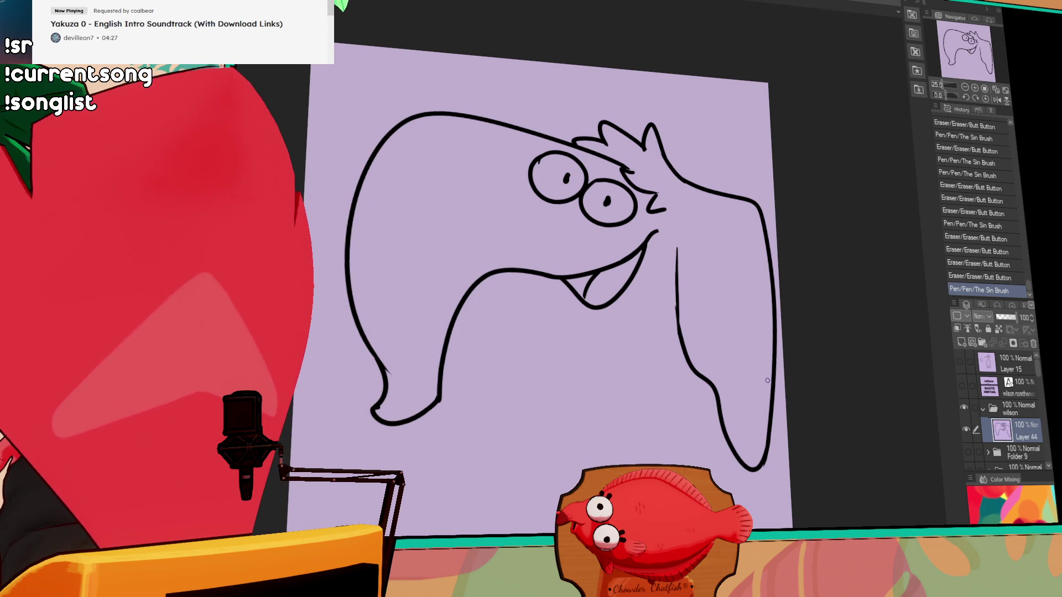
Rework the vertical line under the mouth and try a line down the body's left side
left_click(769, 307)
mouse_move(674, 243)
left_mouse_down()
mouse_move(678, 327)
mouse_move(667, 272)
mouse_move(666, 363)
left_mouse_up()
left_click_drag(670, 281, 671, 337)
mouse_move(672, 336)
left_mouse_down()
mouse_move(664, 360)
mouse_move(665, 311)
left_mouse_up()
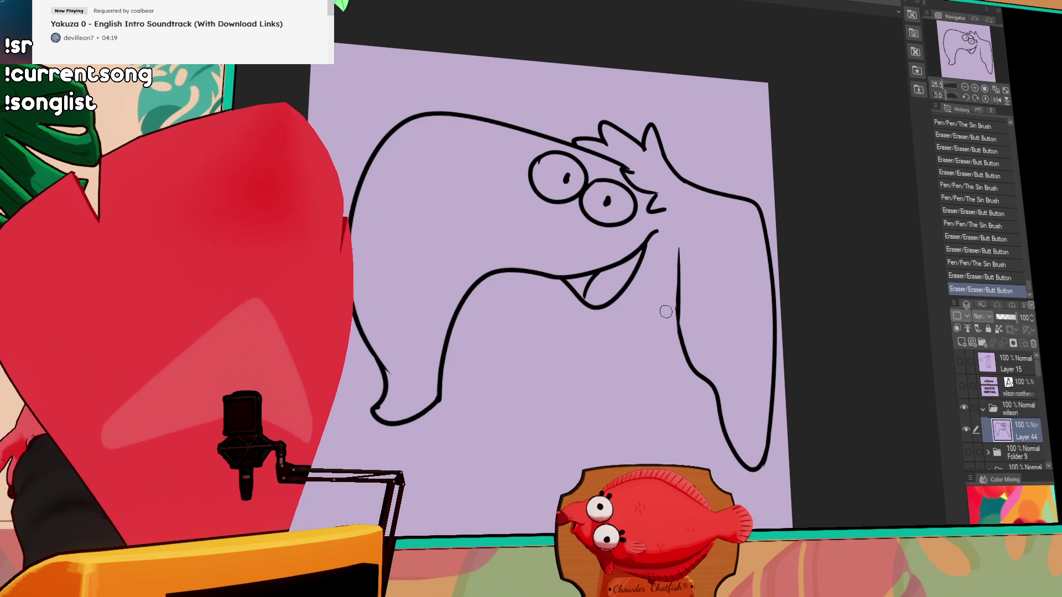
mouse_move(482, 282)
left_mouse_down()
mouse_move(480, 446)
mouse_move(478, 428)
mouse_move(514, 398)
left_mouse_up()
key("ctrl+z")
key("ctrl+z")
key("ctrl+z")
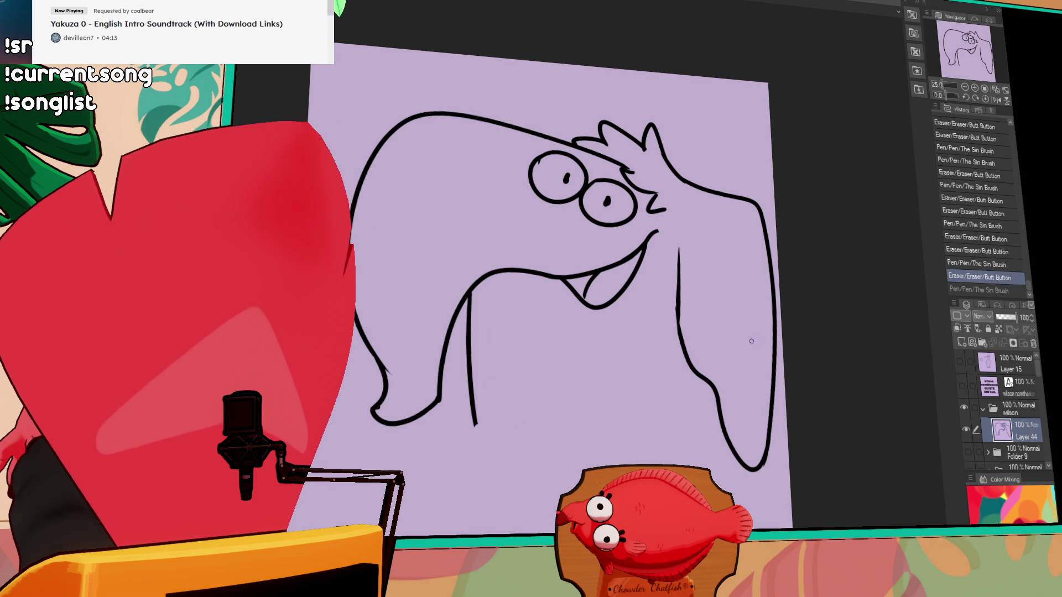
left_click(975, 90)
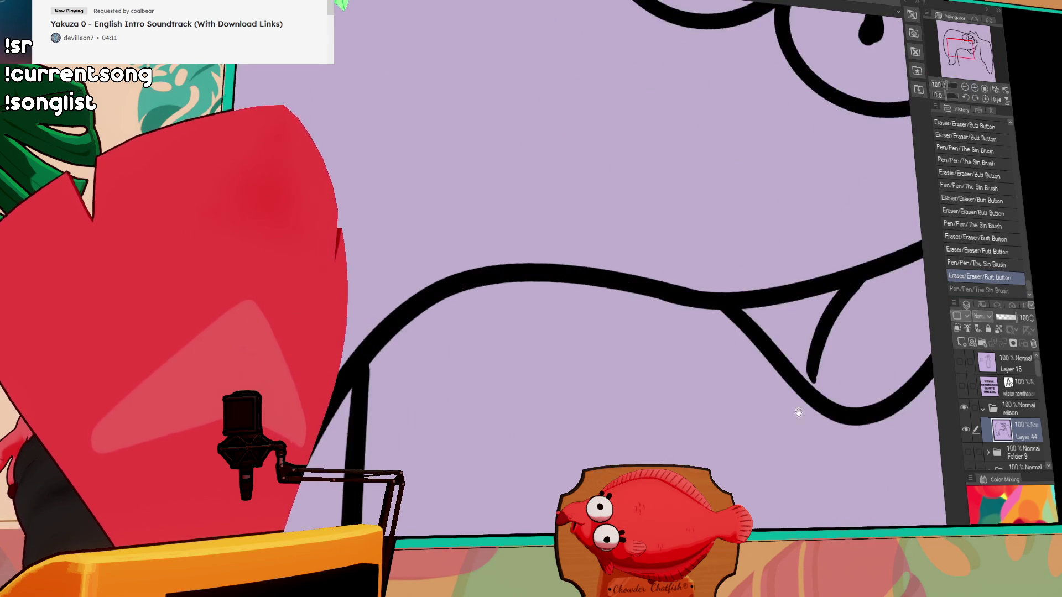
Sketch a box on the belly with a peaked top and closed lower edges
mouse_move(379, 147)
left_mouse_down()
mouse_move(675, 133)
mouse_move(557, 464)
mouse_move(382, 163)
left_mouse_up()
key("ctrl+z")
mouse_move(290, 95)
left_mouse_down()
mouse_move(717, 111)
mouse_move(433, 514)
mouse_move(317, 102)
left_mouse_up()
left_click_drag(481, 311, 578, 265)
key("ctrl+z")
left_click_drag(430, 333, 588, 256)
left_click_drag(588, 256, 722, 310)
mouse_move(451, 335)
left_mouse_down()
mouse_move(659, 391)
mouse_move(752, 322)
left_mouse_up()
Add rounded food shapes, a stick stroke and a right edge to the box
mouse_move(553, 305)
left_mouse_down()
mouse_move(505, 327)
mouse_move(556, 357)
left_mouse_up()
mouse_move(561, 310)
left_mouse_down()
mouse_move(582, 320)
mouse_move(574, 365)
left_mouse_up()
mouse_move(669, 315)
left_mouse_down()
mouse_move(660, 358)
mouse_move(723, 289)
mouse_move(673, 312)
left_mouse_up()
mouse_move(588, 314)
left_mouse_down()
mouse_move(544, 274)
mouse_move(630, 273)
mouse_move(593, 316)
left_mouse_up()
mouse_move(591, 236)
left_mouse_down()
mouse_move(630, 142)
mouse_move(768, 200)
left_mouse_up()
mouse_move(629, 185)
left_mouse_down()
mouse_move(621, 147)
mouse_move(792, 195)
mouse_move(746, 327)
left_mouse_up()
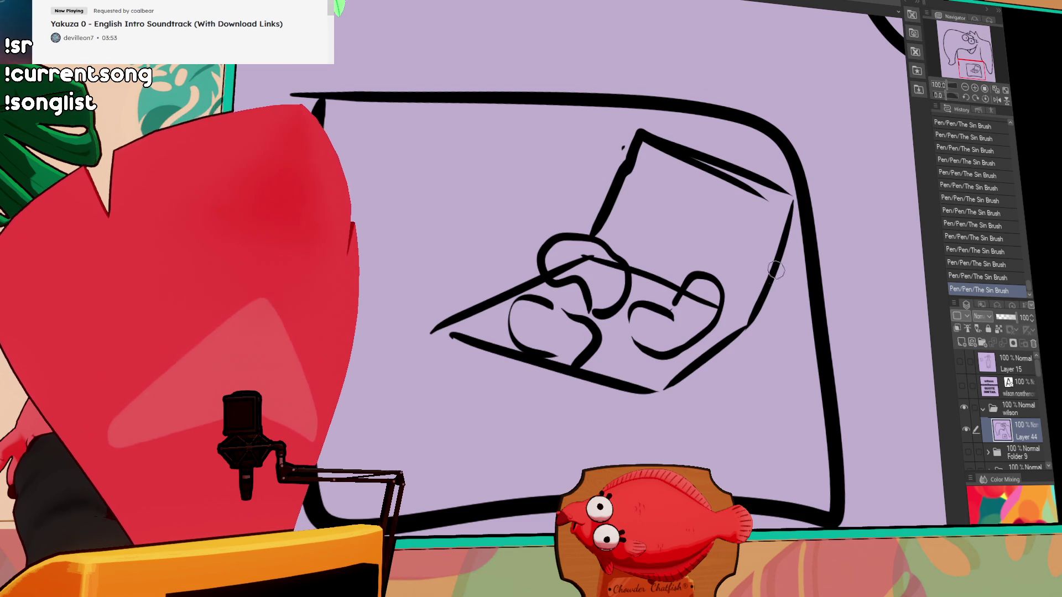
mouse_move(691, 304)
left_mouse_down()
mouse_move(702, 290)
mouse_move(742, 328)
left_mouse_up()
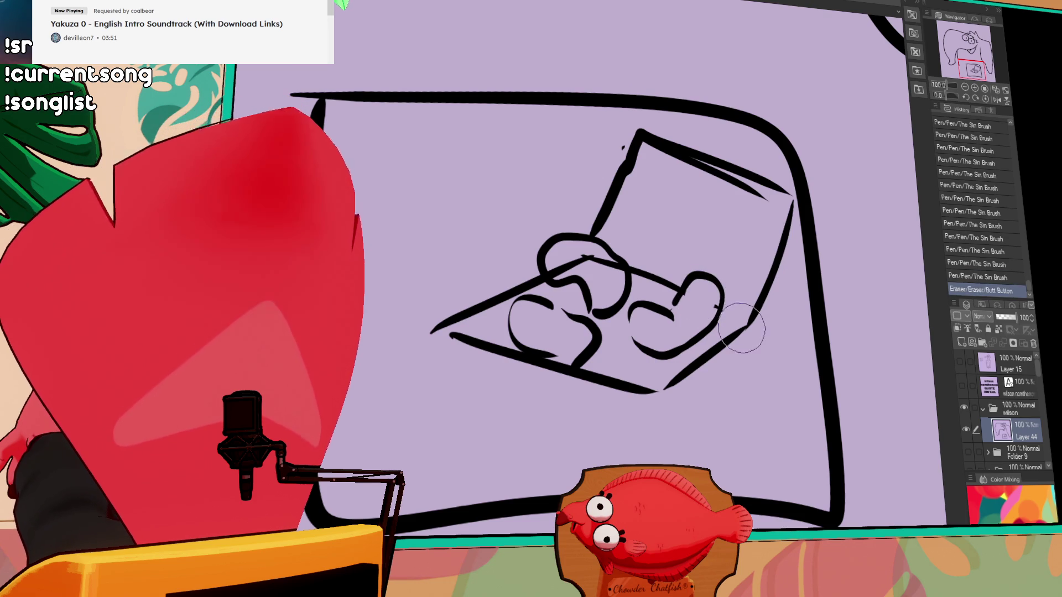
Draw the box's lower sides and bottom edge, then add an oval beside it
left_click_drag(663, 393, 668, 427)
mouse_move(447, 335)
left_mouse_down()
mouse_move(475, 382)
mouse_move(664, 448)
mouse_move(737, 387)
left_mouse_up()
key("ctrl+z")
left_click_drag(662, 443, 738, 390)
left_click_drag(752, 326, 739, 389)
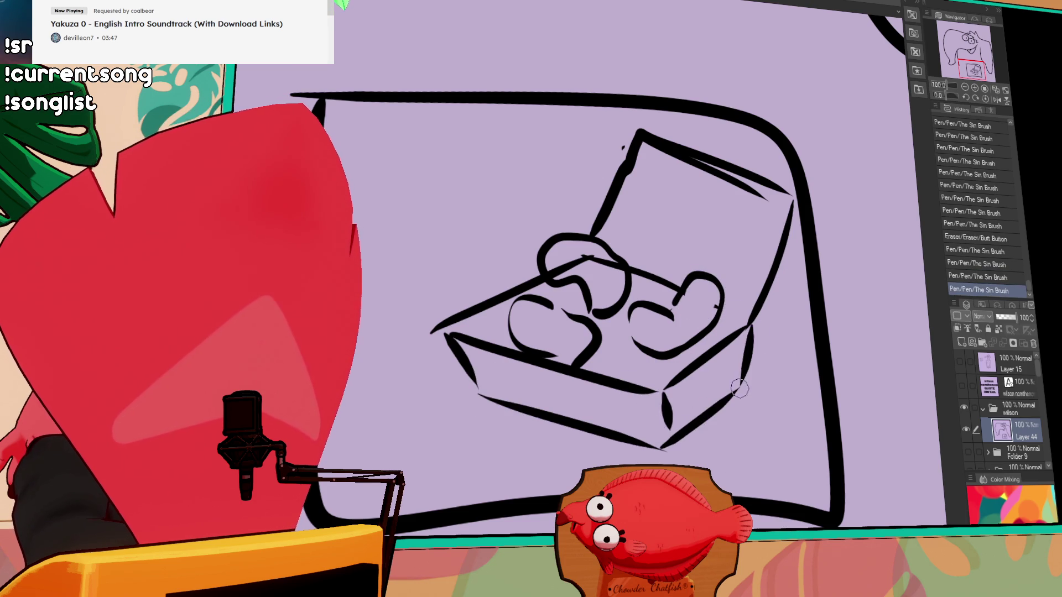
left_click(965, 87)
left_click(455, 271)
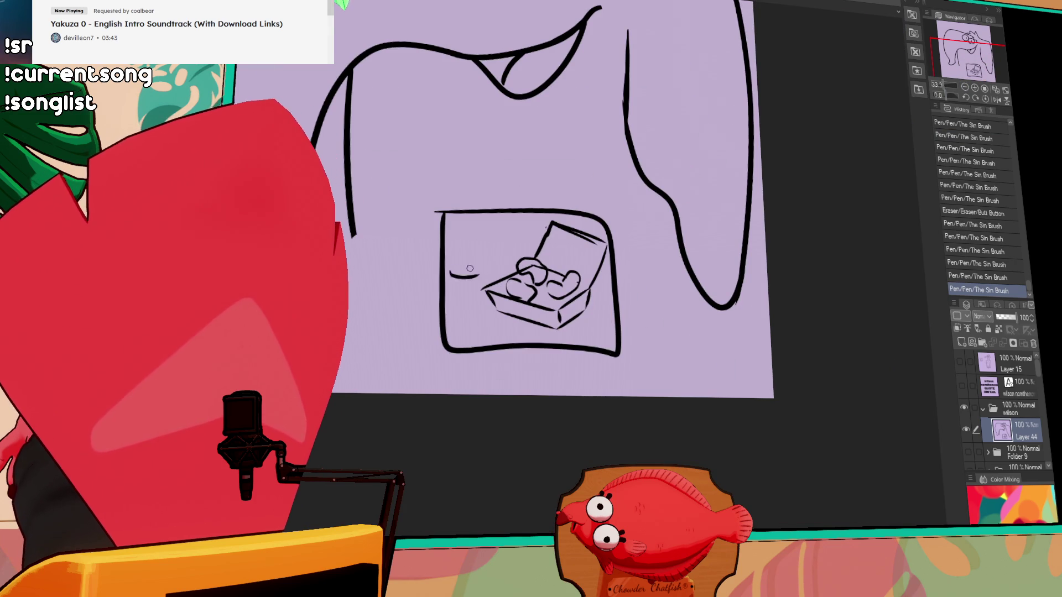
left_click(465, 266)
key("ctrl+z")
key("ctrl+z")
left_click_drag(454, 266, 500, 270)
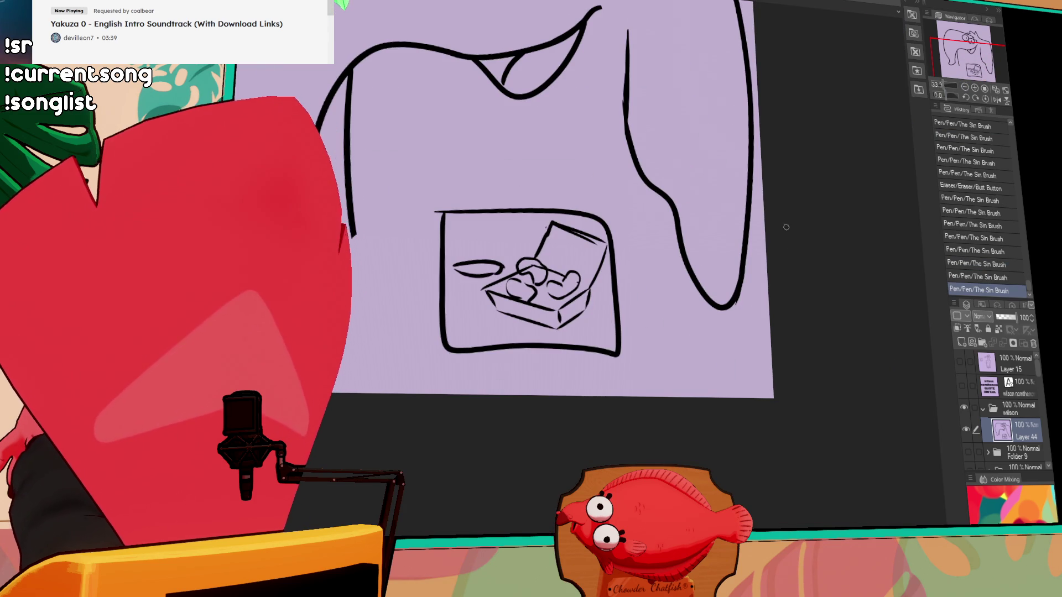
Lasso-select the box drawing, delete it, and deselect
left_click_drag(653, 366, 647, 360)
key("Delete")
mouse_move(636, 258)
left_mouse_down()
mouse_move(603, 277)
mouse_move(635, 264)
left_mouse_up()
key("Delete")
left_click(721, 277)
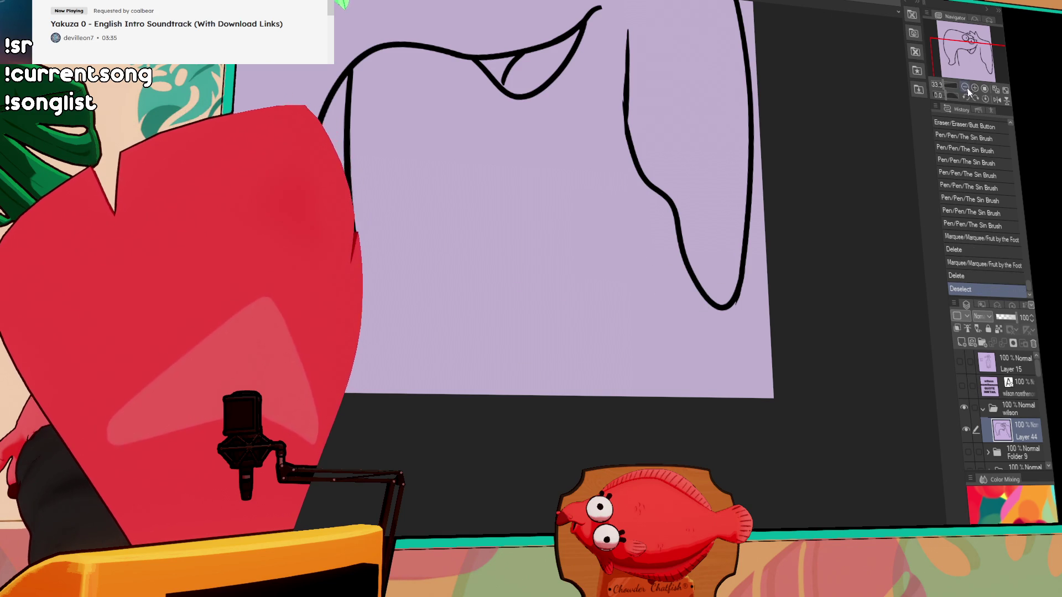
Draw a tooth in the grin, then undo the extra strokes
scroll(775, 170, "down", 5)
scroll(663, 232, "up", 4)
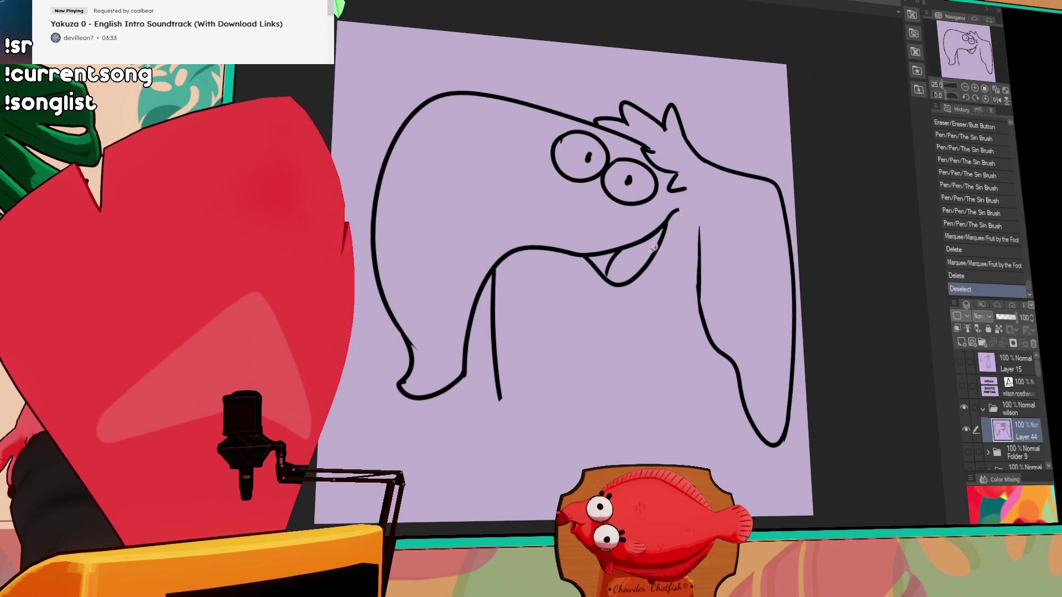
left_click_drag(651, 249, 642, 267)
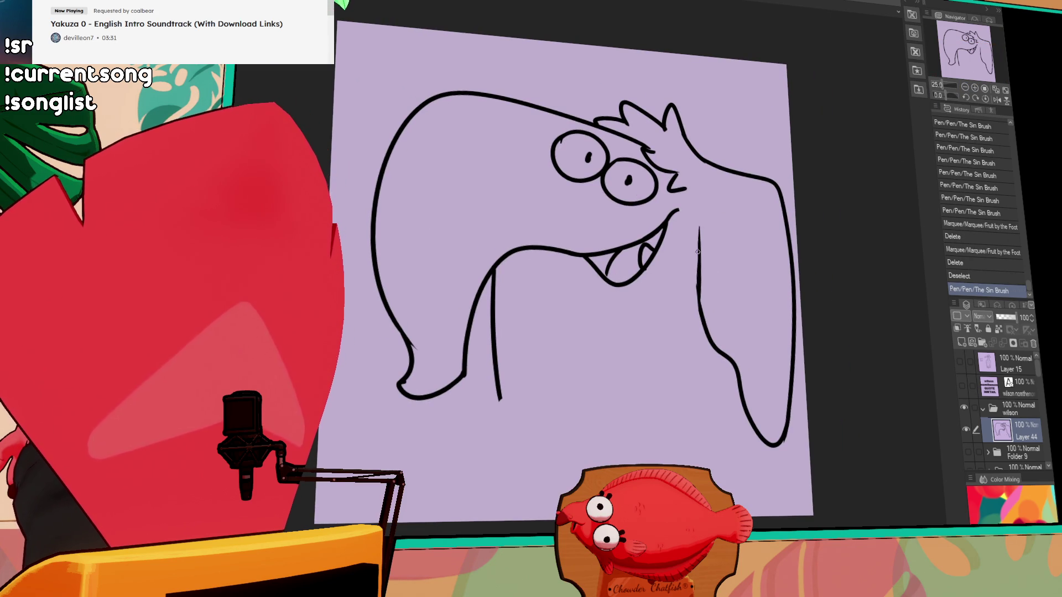
key("ctrl+z")
key("ctrl+z")
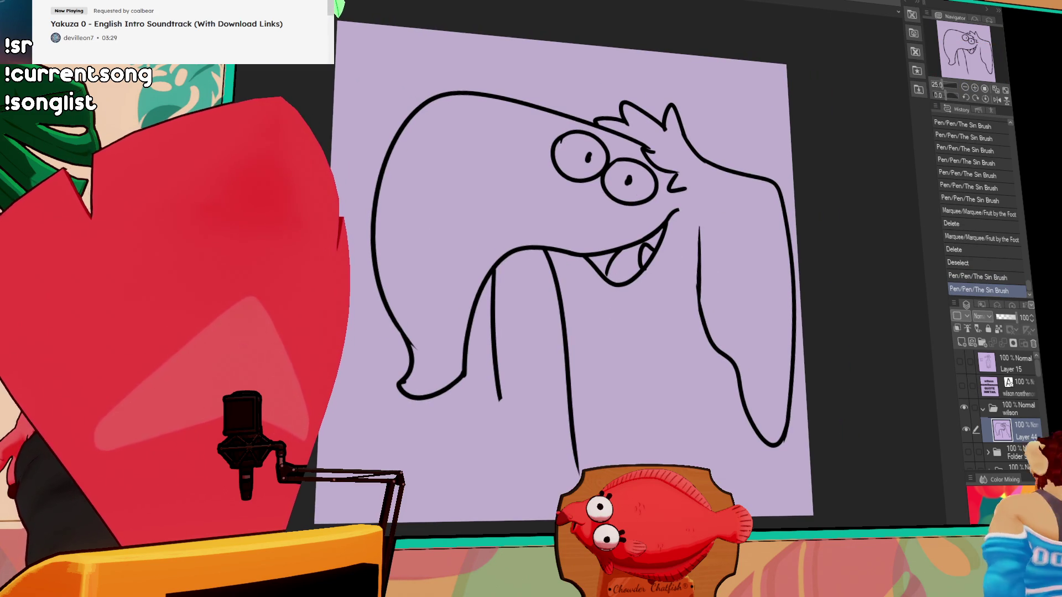
Erase the stub under the mouth and draw a long curve sweeping down to the bottom left
key("e")
left_click_drag(494, 282, 494, 279)
mouse_move(498, 276)
left_mouse_down()
mouse_move(513, 259)
mouse_move(574, 443)
left_mouse_up()
key("p")
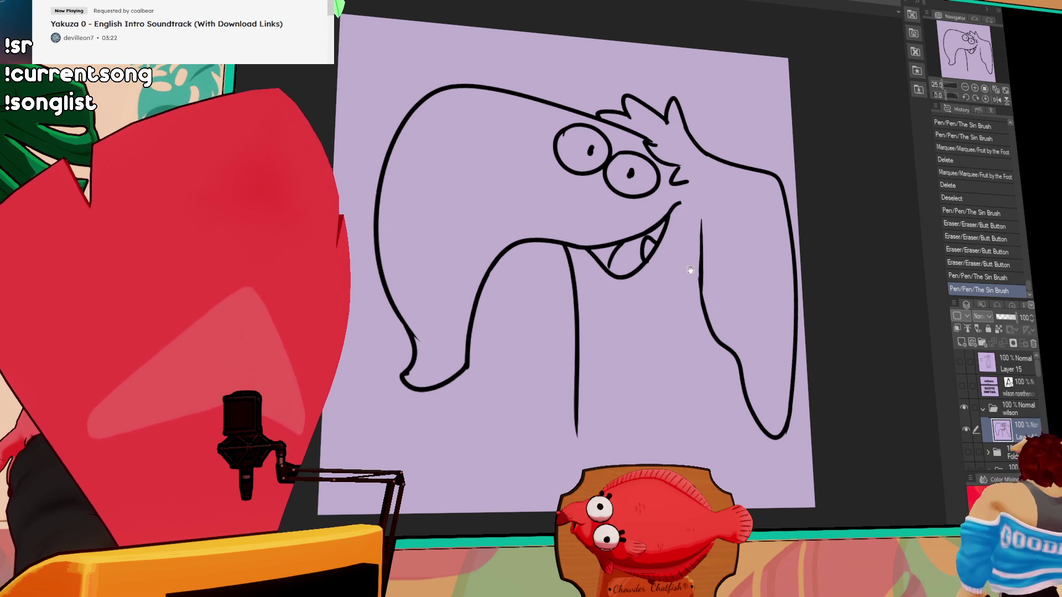
key("ctrl+z")
mouse_move(560, 252)
left_mouse_down()
mouse_move(565, 344)
mouse_move(484, 368)
left_mouse_up()
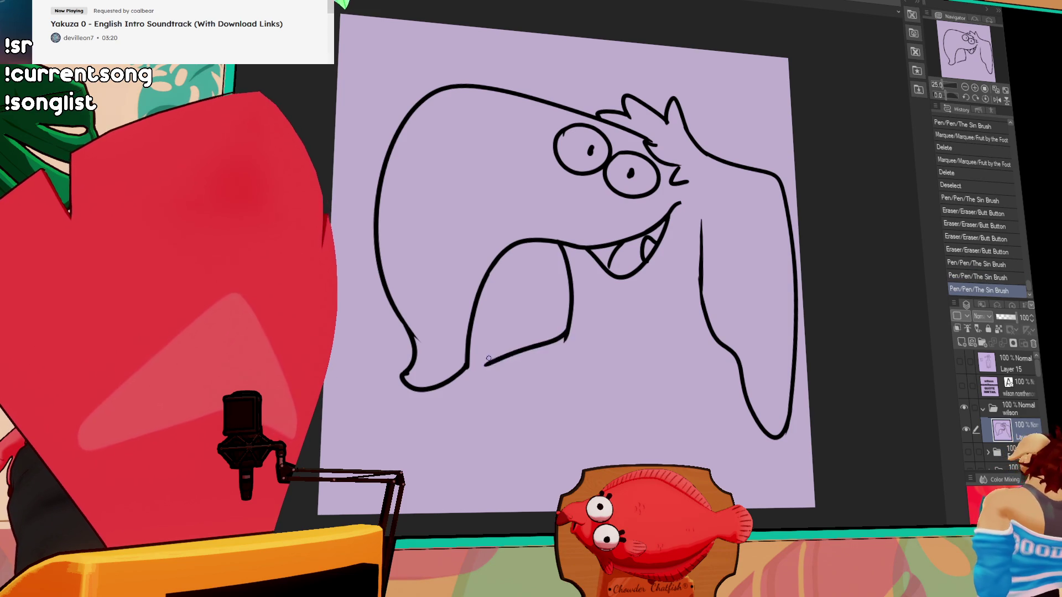
key("ctrl+z")
mouse_move(566, 339)
left_mouse_down()
mouse_move(480, 377)
mouse_move(397, 470)
left_mouse_up()
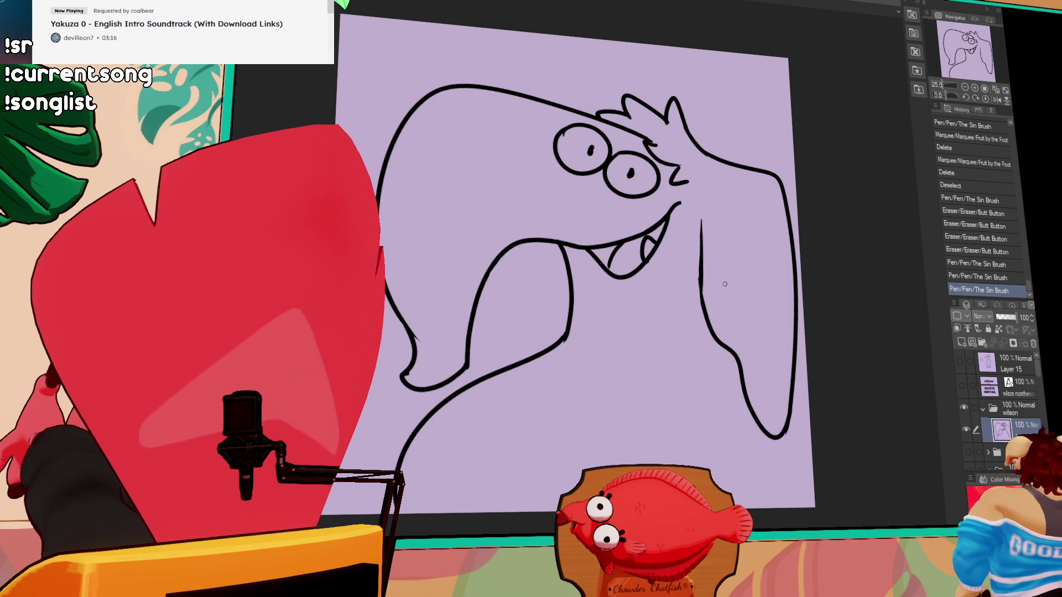
left_click_drag(728, 289, 712, 268)
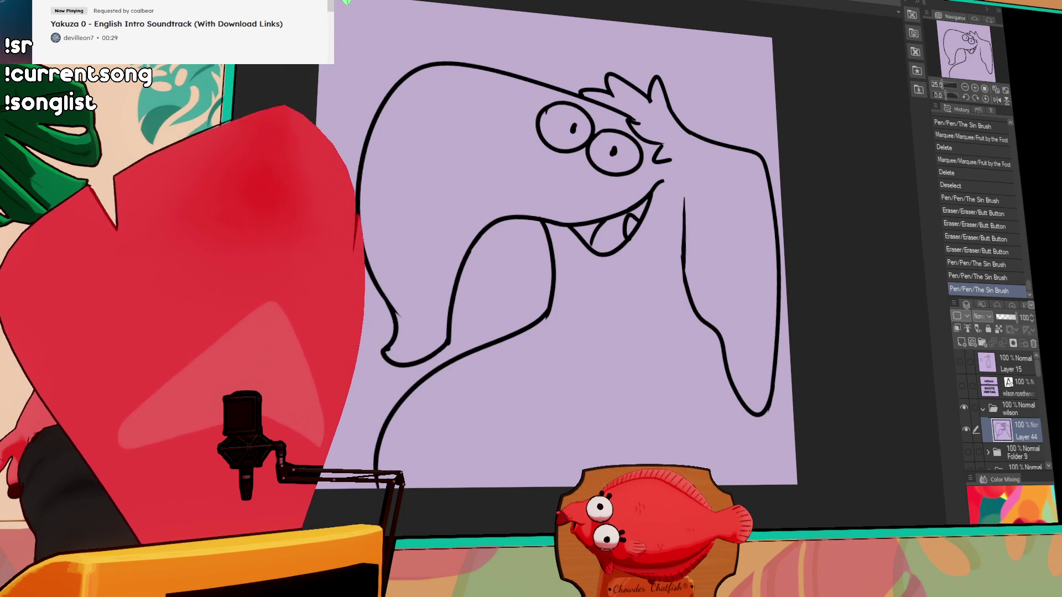
Try a tooth line in the mouth and extend the head's right line upward
key("ctrl+z")
left_click_drag(503, 221, 499, 335)
key("ctrl+z")
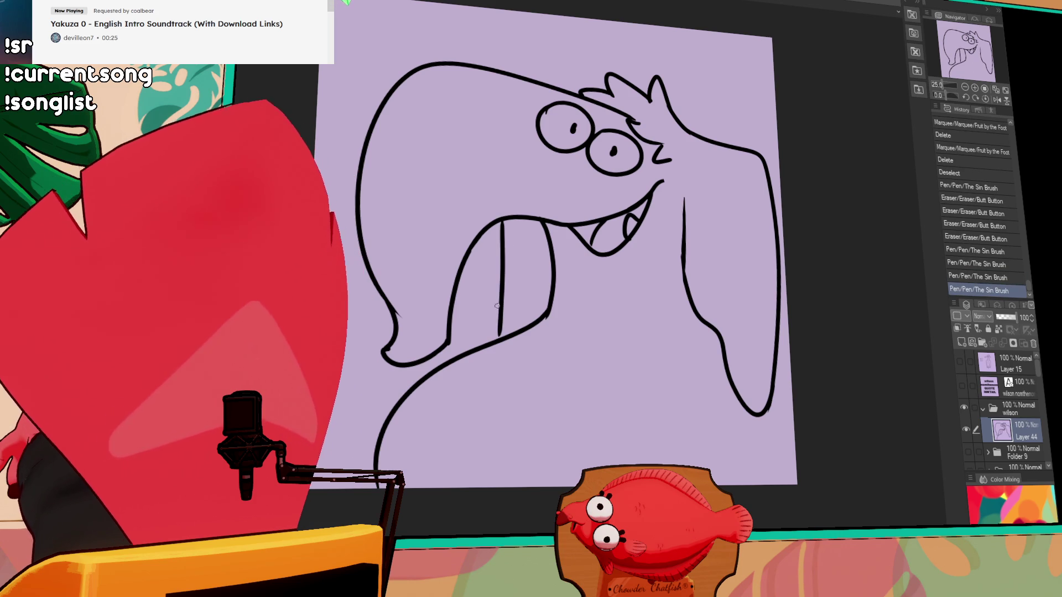
mouse_move(746, 269)
left_mouse_down()
mouse_move(747, 244)
mouse_move(731, 235)
left_mouse_up()
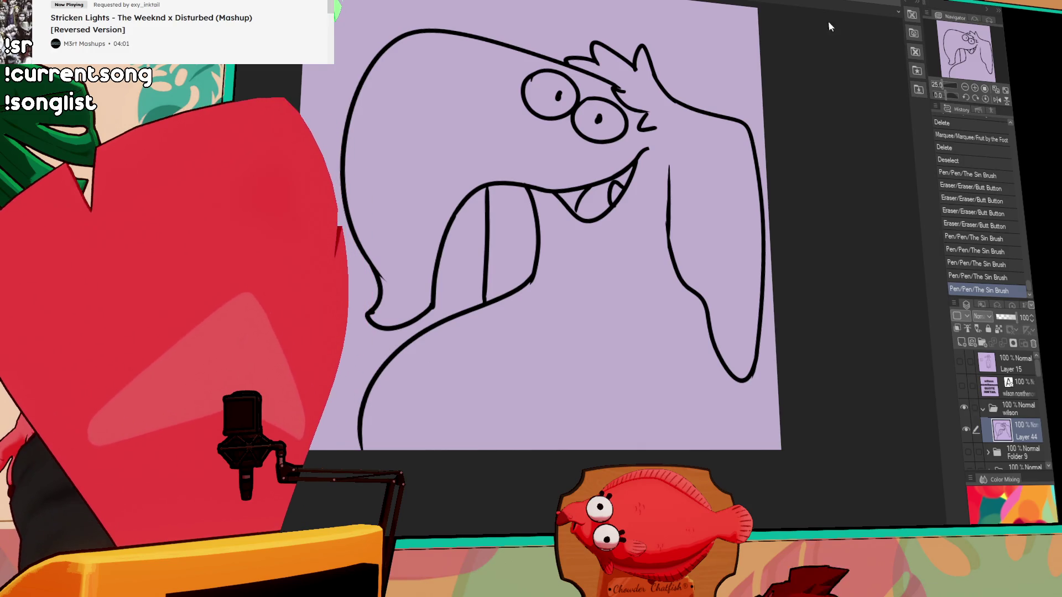
scroll(427, 364, "up", 1)
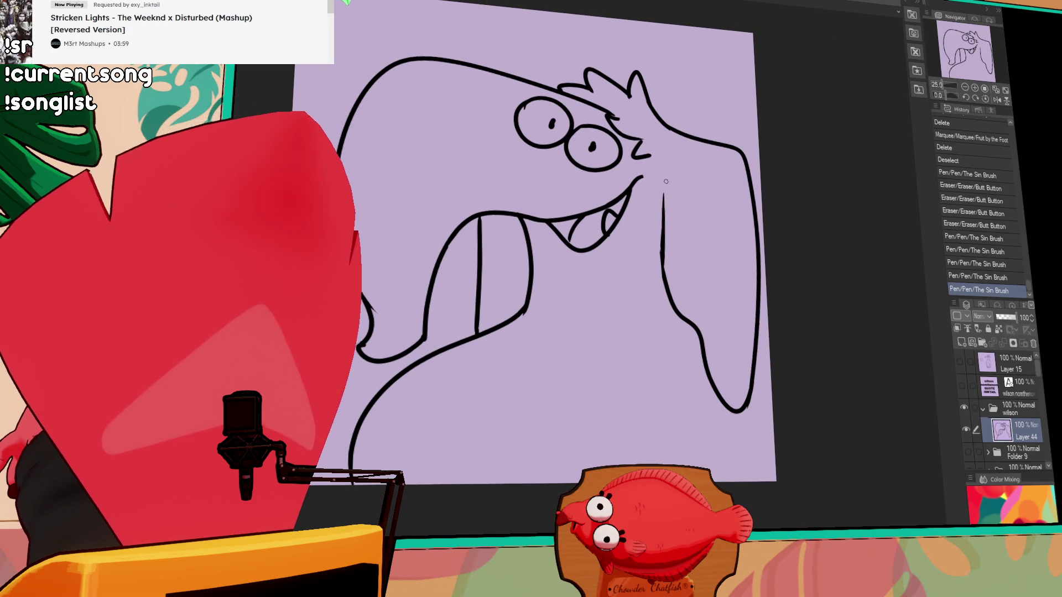
left_click_drag(664, 132, 663, 191)
key("ctrl+z")
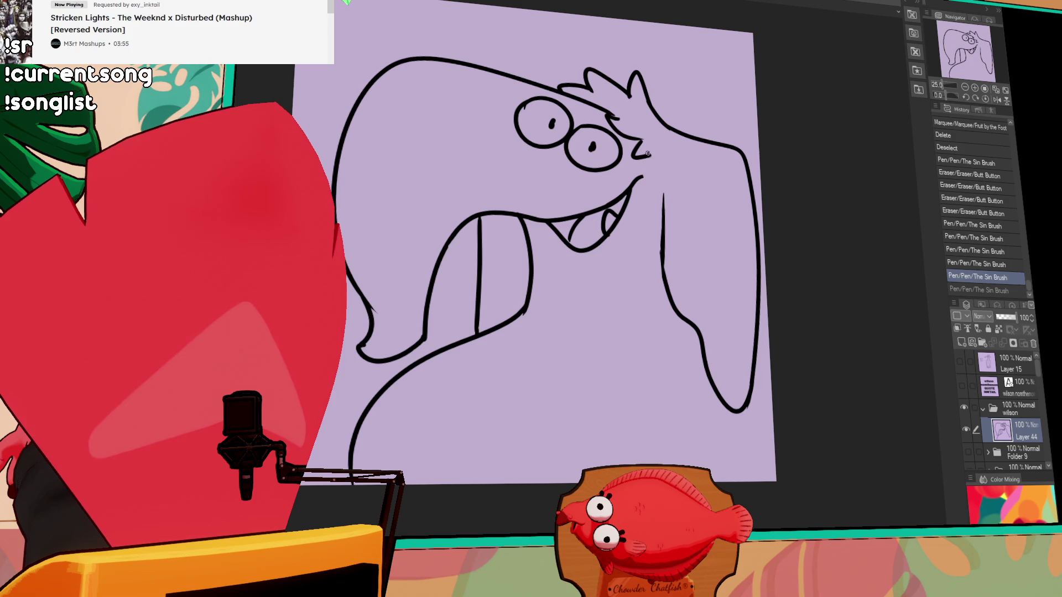
left_click_drag(666, 140, 663, 184)
scroll(675, 272, "down", 2)
Draw the body curving down into a round belly and redraw the right-side body line
mouse_move(494, 285)
left_mouse_down()
mouse_move(536, 398)
mouse_move(698, 324)
left_mouse_up()
left_click_drag(471, 292, 419, 437)
left_click_drag(711, 354, 714, 436)
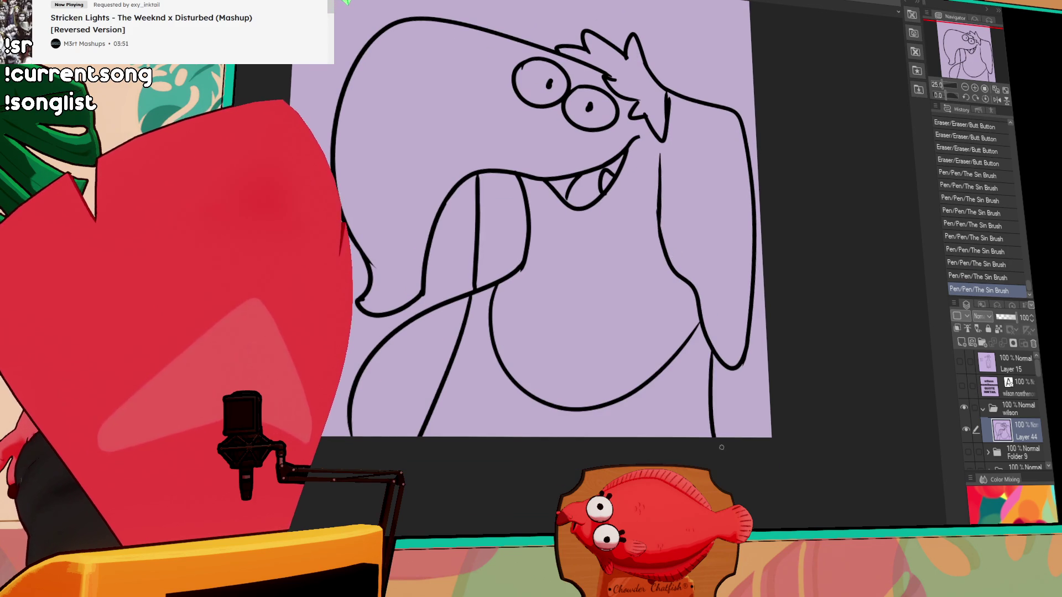
key("ctrl+z")
left_click_drag(710, 355, 713, 437)
key("ctrl+z")
left_click_drag(713, 357, 714, 437)
mouse_move(750, 318)
left_mouse_down()
mouse_move(771, 332)
mouse_move(766, 313)
left_mouse_up()
key("ctrl+z")
key("ctrl+z")
Erase stray line bits, fill the open mouth black, and clean up lines near the eyes
scroll(796, 354, "up", 1)
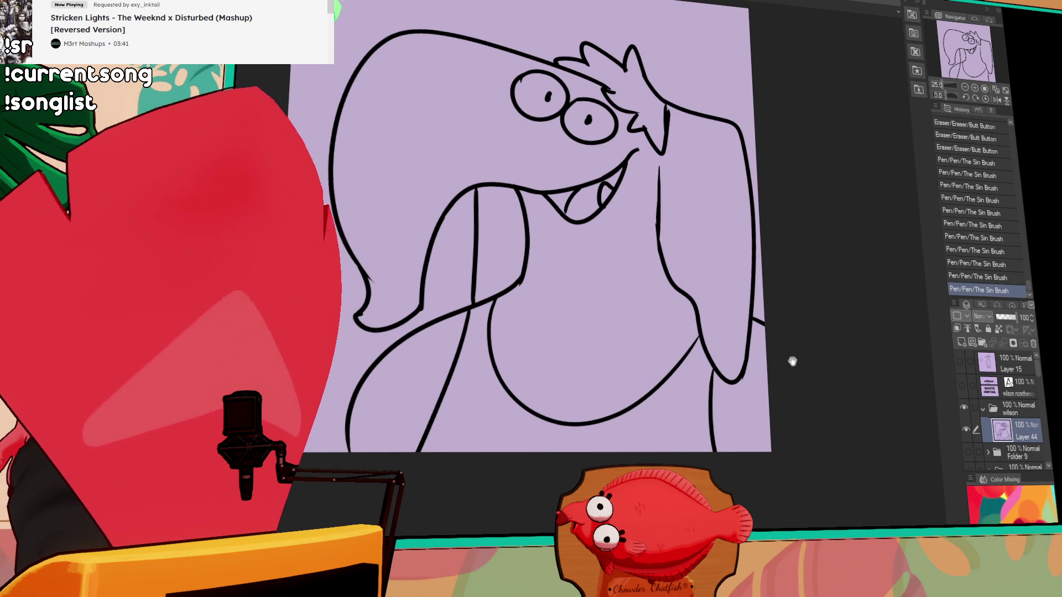
scroll(565, 237, "up", 1)
left_click_drag(528, 283, 532, 277)
mouse_move(530, 281)
left_mouse_down()
mouse_move(553, 250)
mouse_move(545, 255)
left_mouse_up()
scroll(566, 272, "up", 3)
left_click(553, 248)
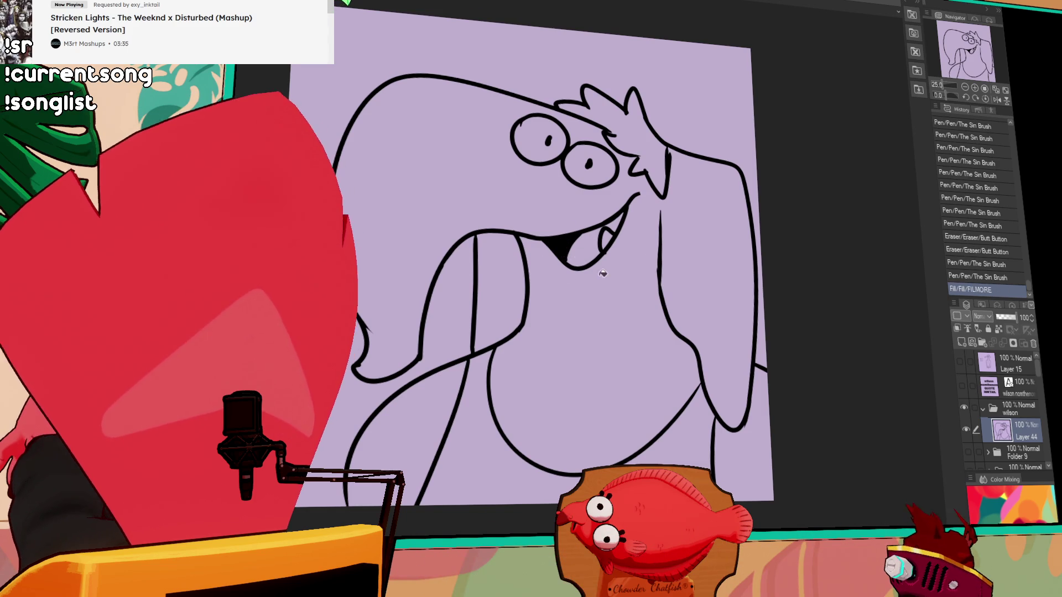
scroll(609, 254, "up", 2)
scroll(694, 255, "up", 2)
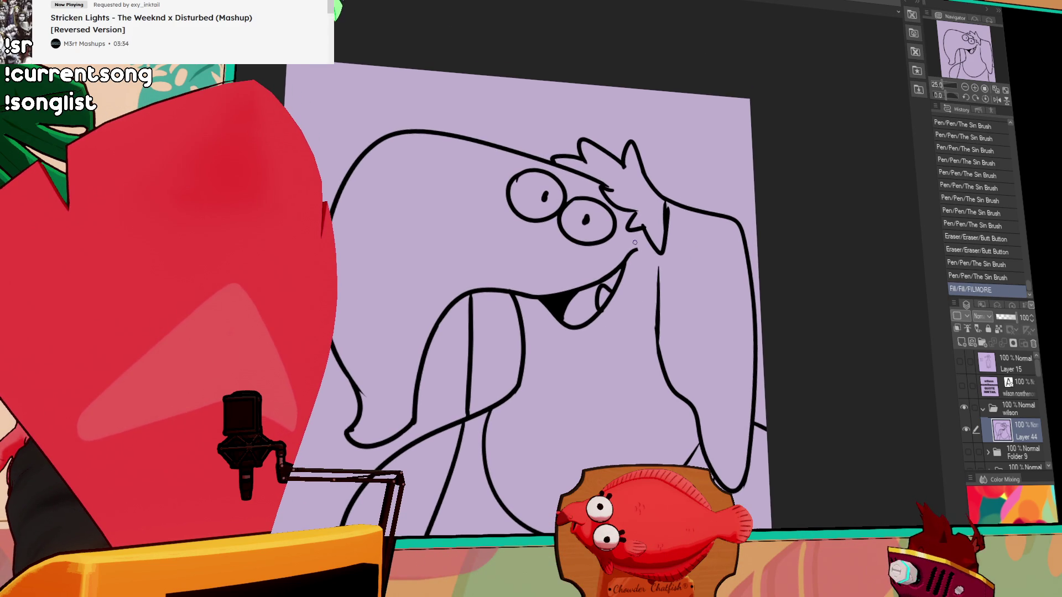
left_click_drag(533, 214, 583, 236)
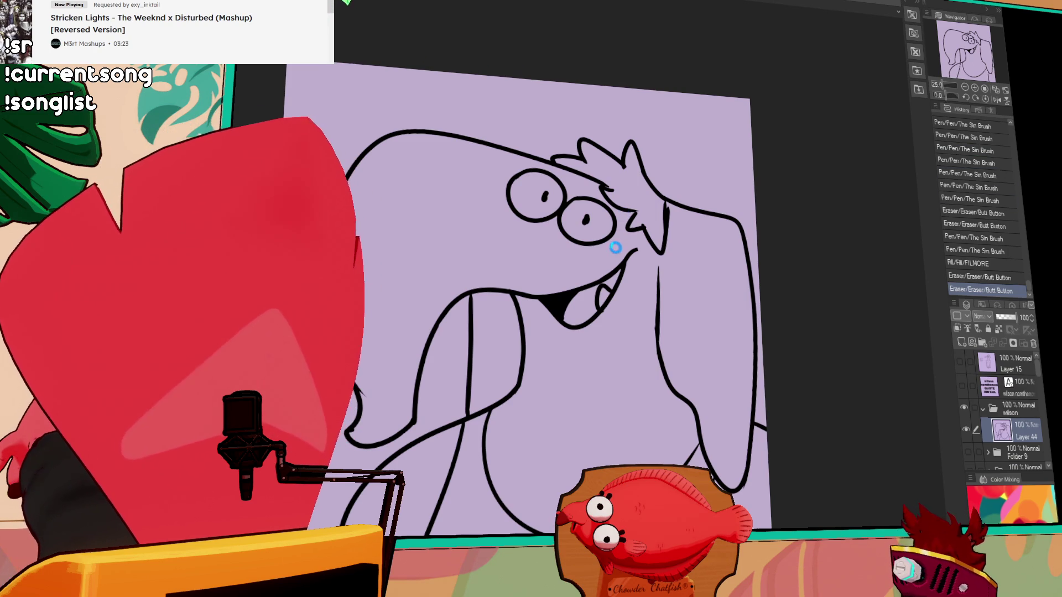
key("ctrl+Tab")
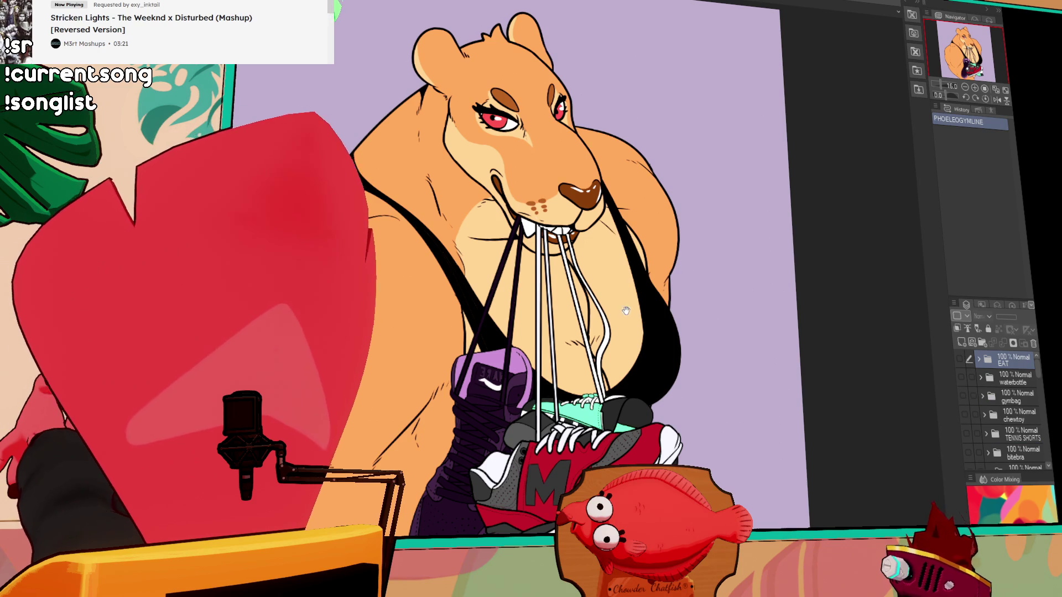
Pan across the lioness file and reveal the TANKTOP wolf lineart layer
scroll(627, 311, "down", 1)
left_click_drag(626, 310, 711, 294)
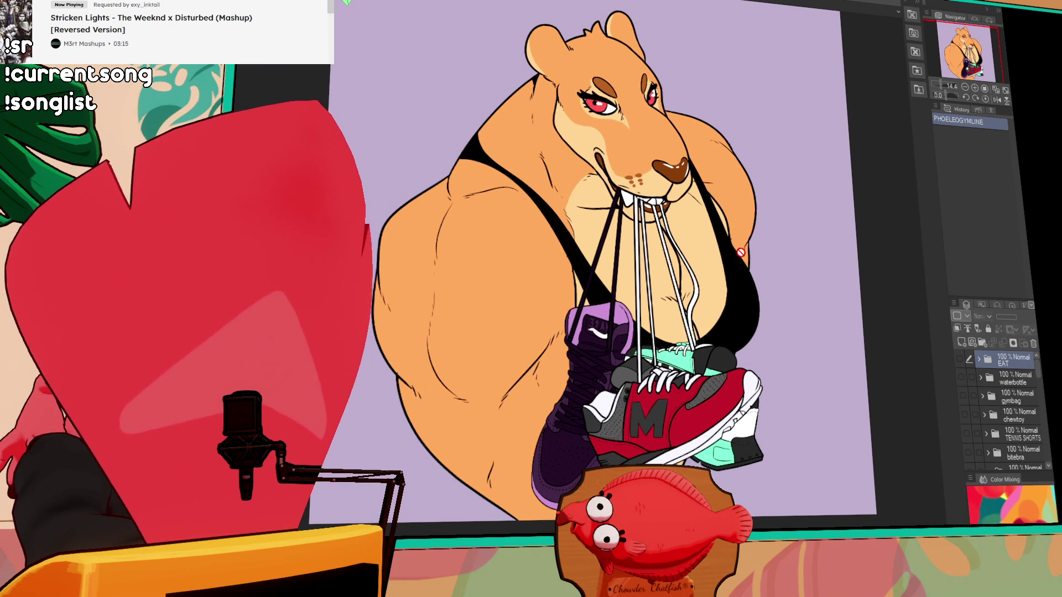
scroll(740, 249, "down", 1)
scroll(963, 391, "down", 5)
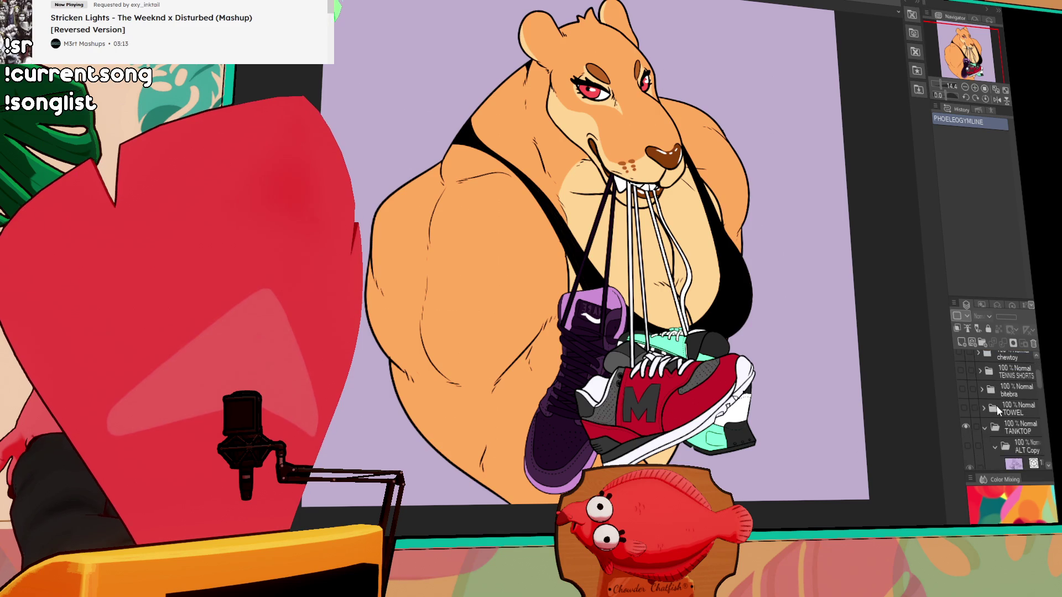
scroll(962, 392, "up", 1)
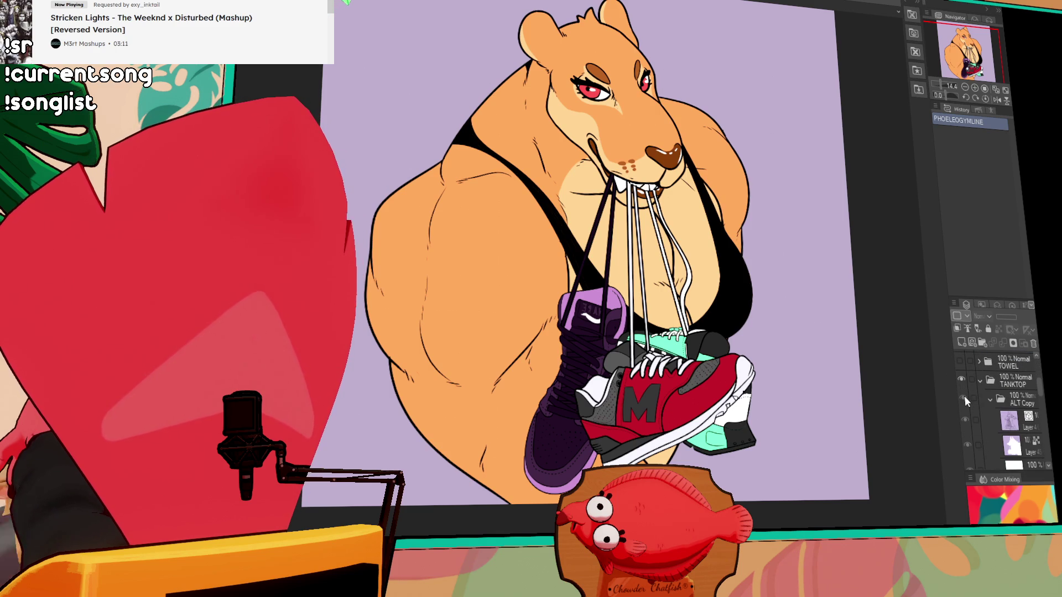
left_click(964, 396)
Hide the visible artwork layers in the Layers panel
mouse_move(873, 373)
left_mouse_down()
mouse_move(893, 377)
mouse_move(893, 364)
mouse_move(874, 377)
left_mouse_up()
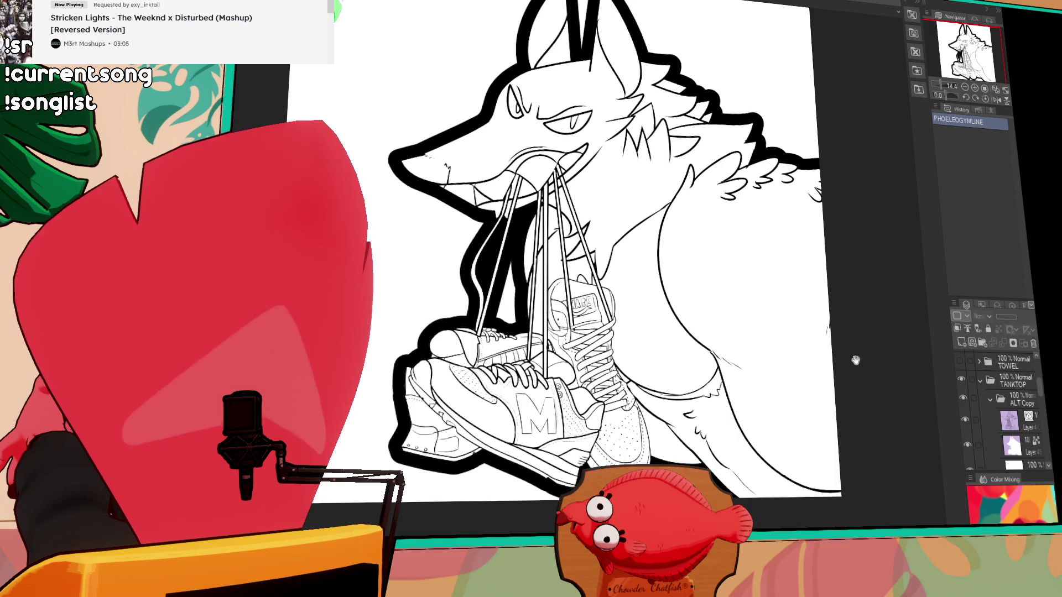
scroll(726, 396, "up", 3)
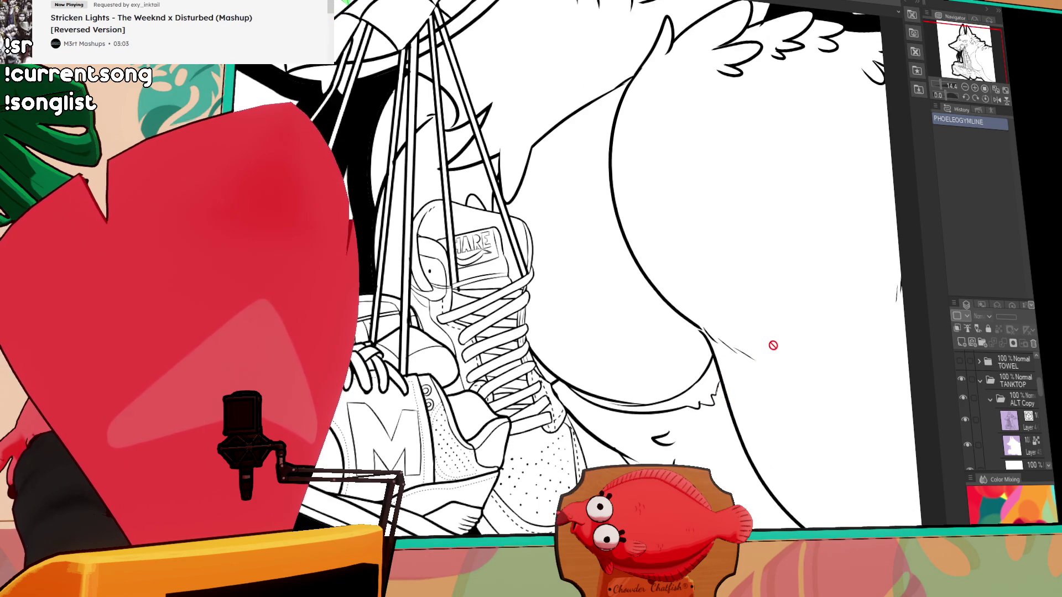
scroll(770, 346, "down", 3)
scroll(771, 346, "down", 3)
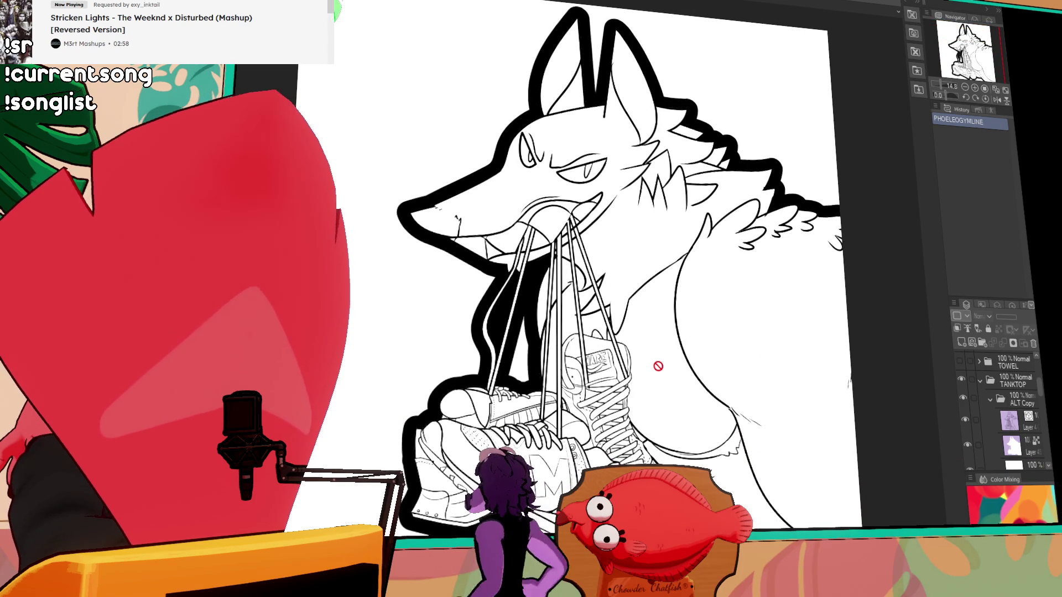
scroll(659, 362, "down", 1)
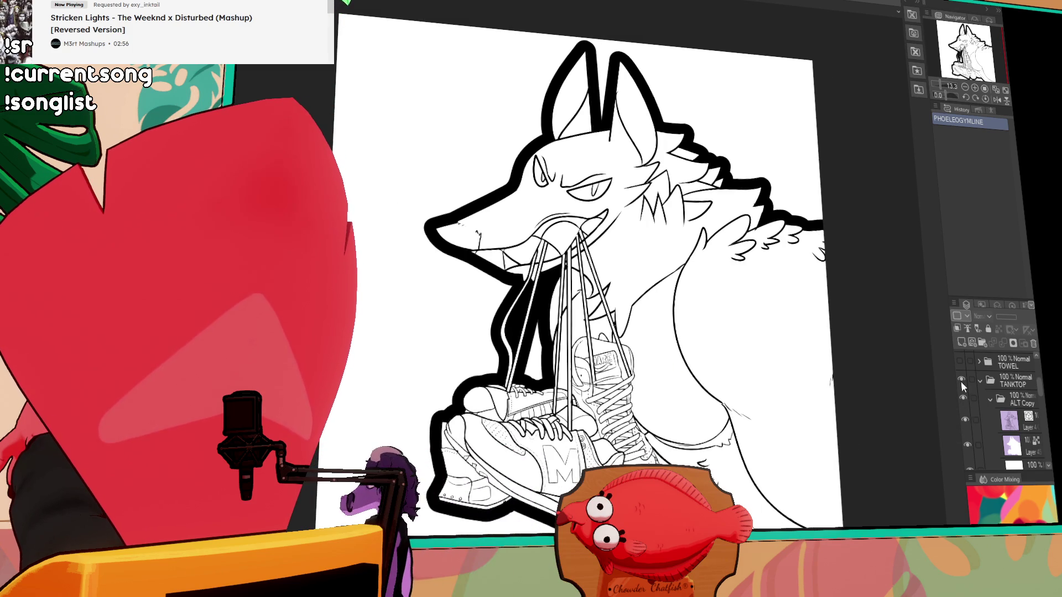
left_click(960, 381)
scroll(965, 390, "down", 3)
scroll(967, 398, "down", 5)
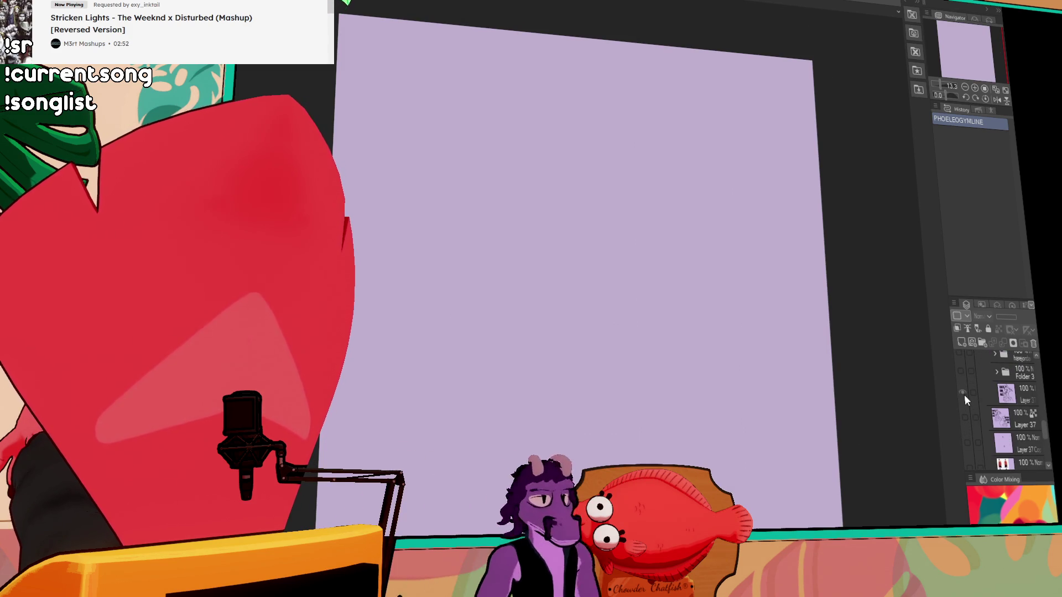
scroll(964, 400, "up", 5)
scroll(964, 394, "up", 3)
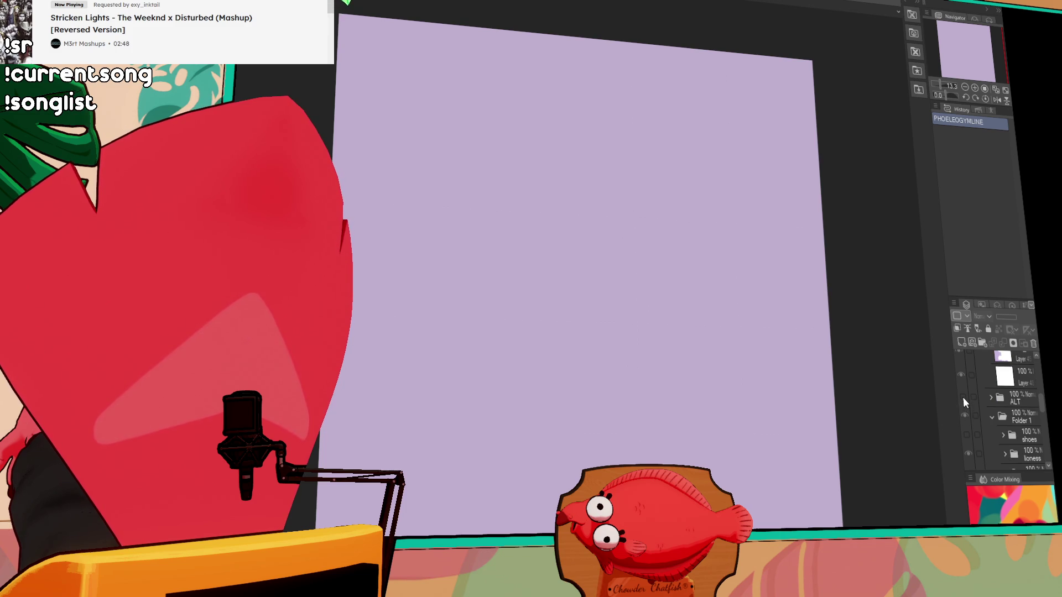
scroll(973, 409, "down", 7)
Make a lower sketch layer active and show the wolf lineart again
left_click(1006, 430)
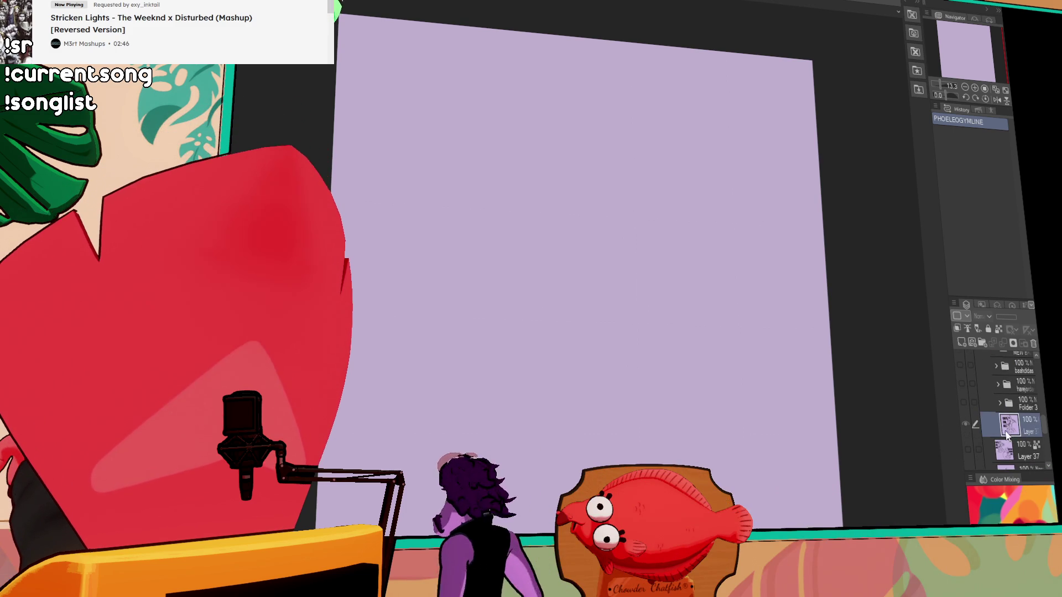
scroll(967, 422, "up", 7)
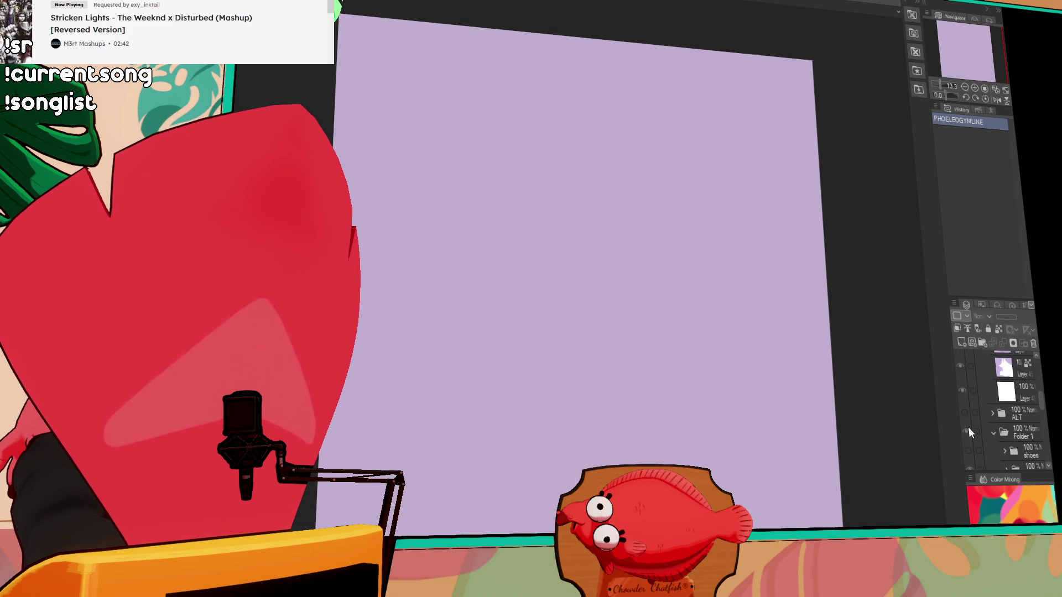
scroll(964, 409, "up", 4)
left_click(964, 400)
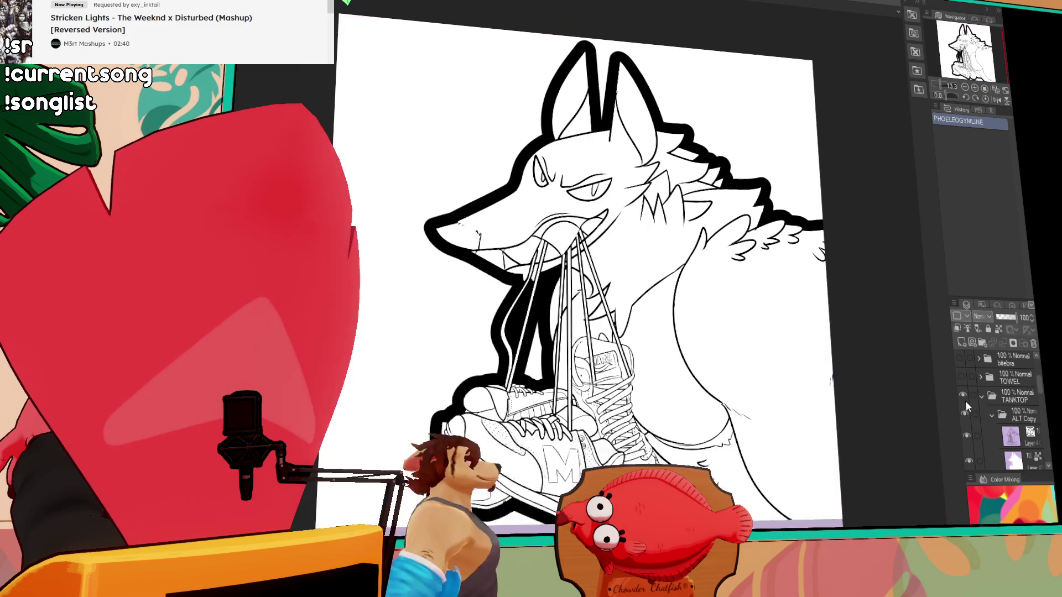
scroll(964, 402, "down", 1)
Show the coloured lioness, toggle Folder 1's visibility, and make Folder 1 the active group
left_click(964, 380)
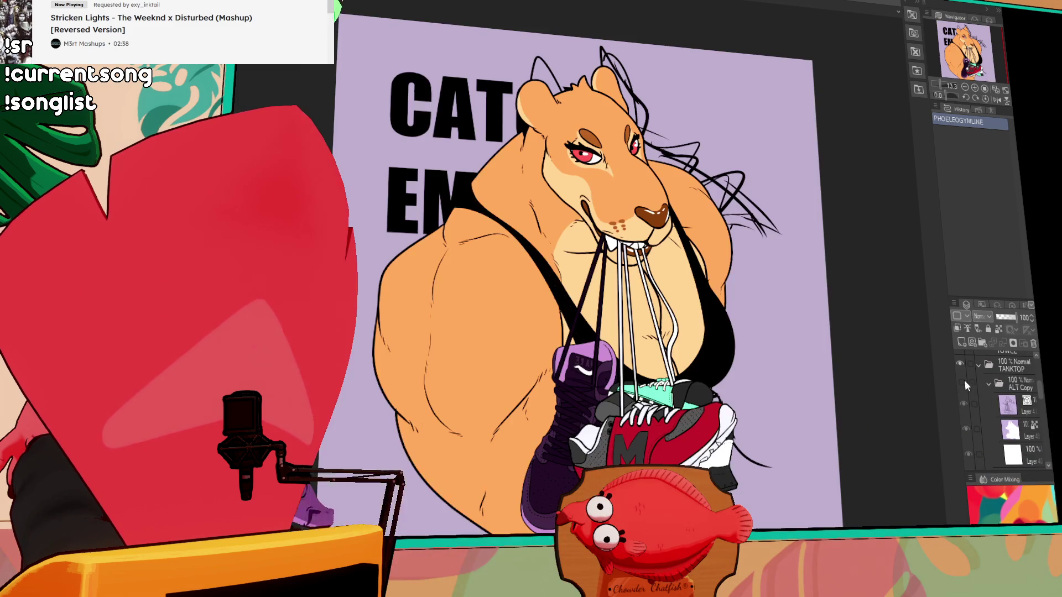
scroll(967, 420, "down", 1)
left_click(966, 428)
left_click(966, 428)
left_click(996, 429)
scroll(994, 431, "down", 2)
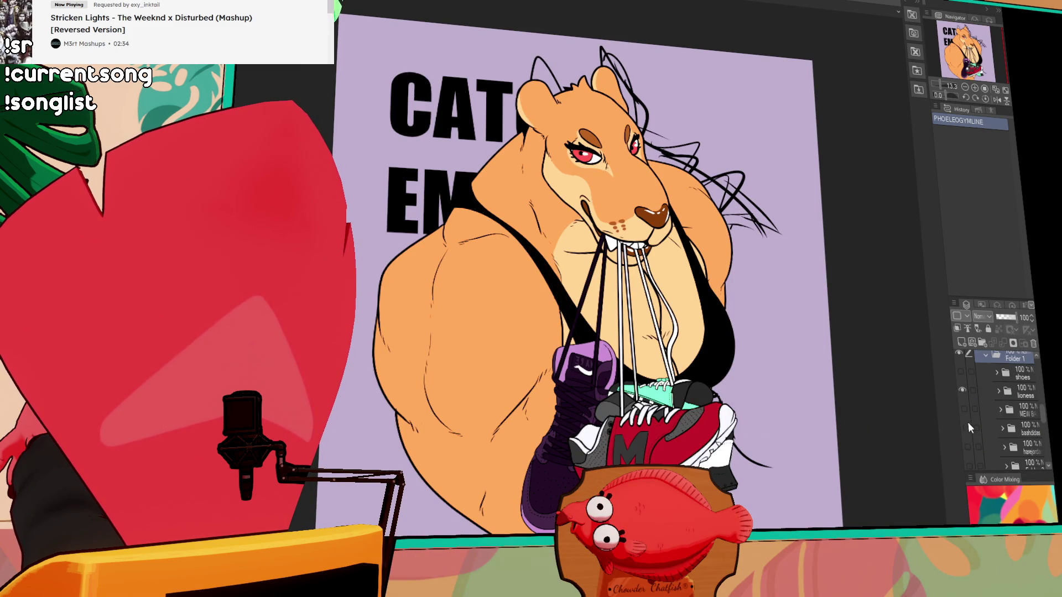
Hide the lioness and wolf sketch, collapse TANKTOP, and expand the stickers group
left_click(964, 390)
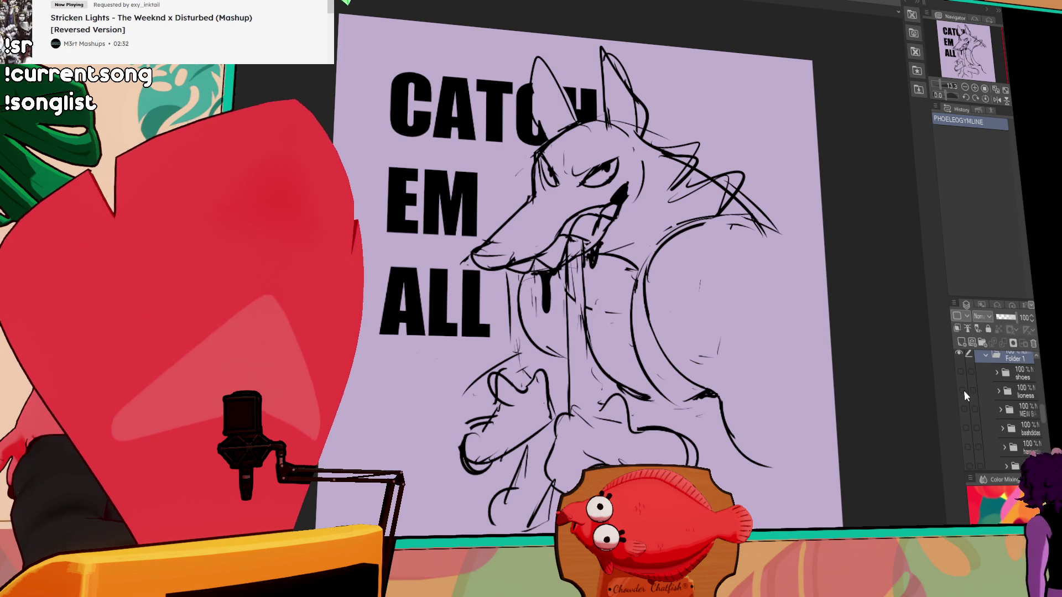
scroll(958, 370, "down", 5)
left_click(960, 377)
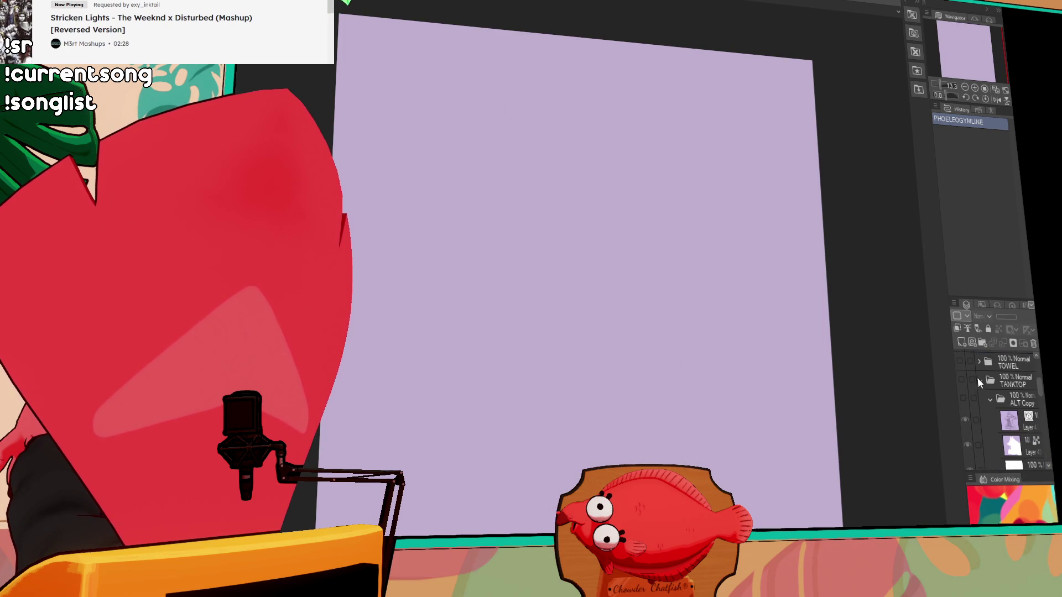
left_click(979, 380)
left_click(987, 435)
scroll(981, 432, "down", 3)
scroll(963, 386, "up", 2)
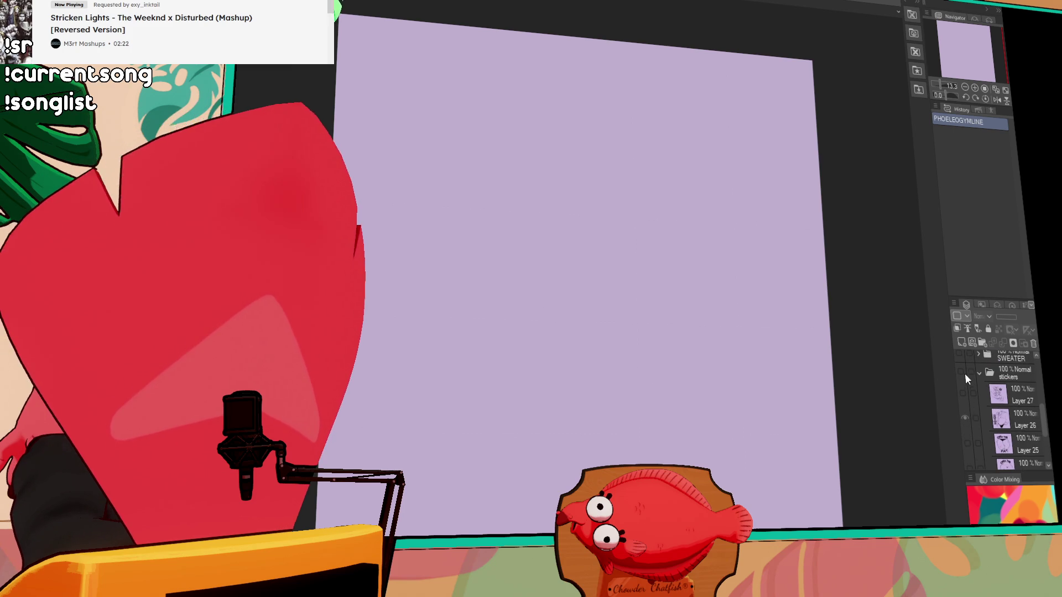
Preview then hide the kobold sketch on Layer 27 and CHEW THE FAT on Layer 25
left_click(961, 373)
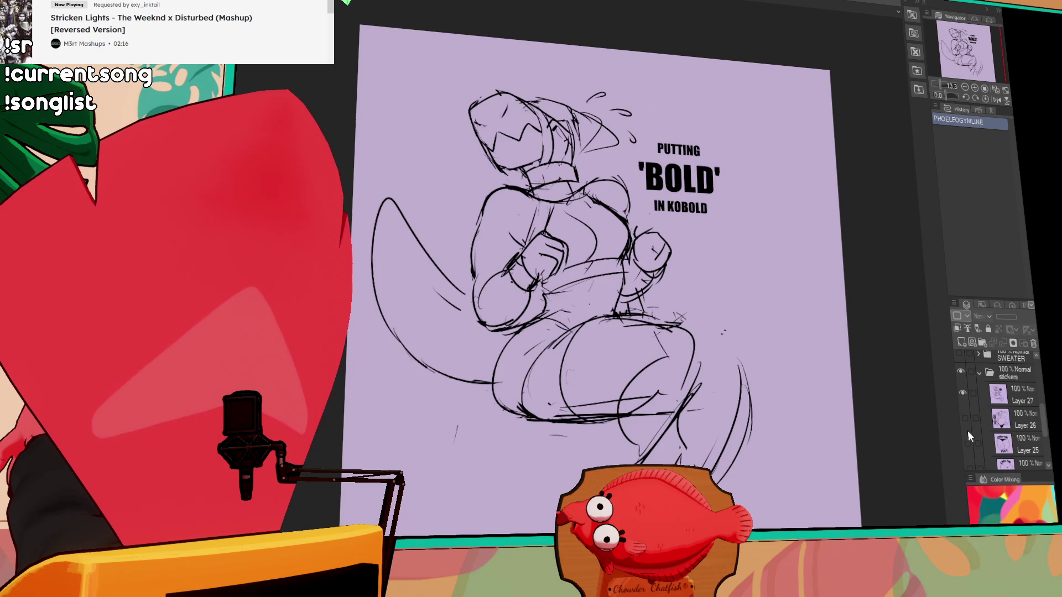
left_click(962, 393)
scroll(964, 427, "down", 2)
left_click(965, 412)
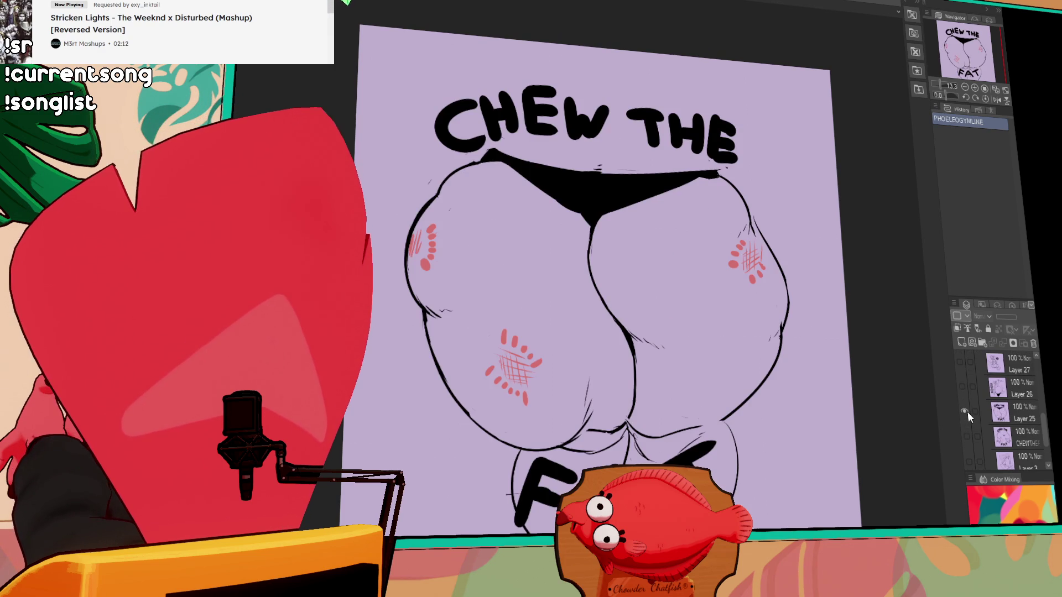
left_click(967, 411)
scroll(967, 412, "down", 2)
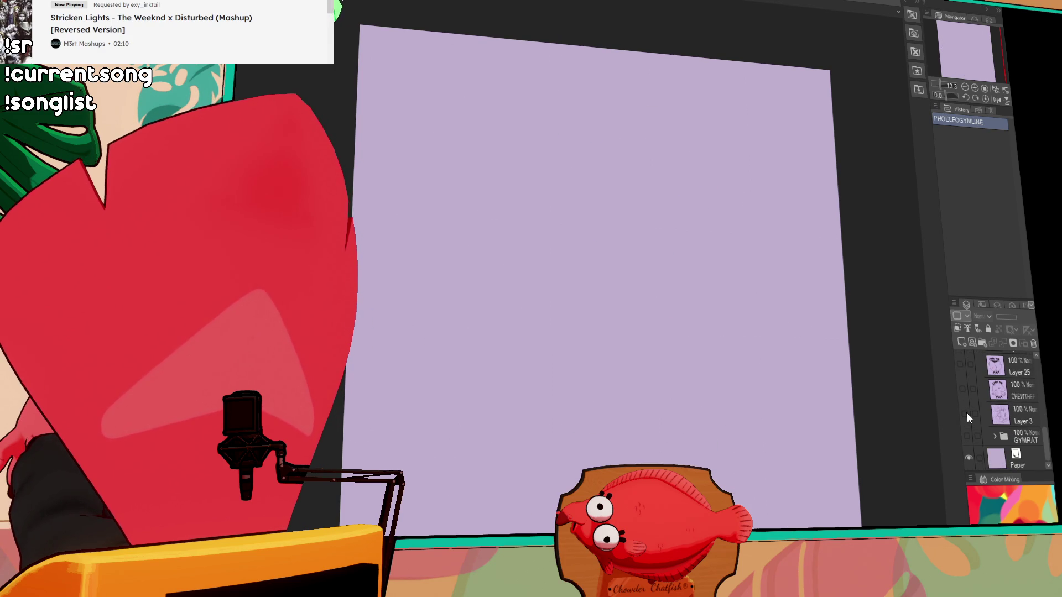
Preview the SWEAT BAG sketch on Layer 3, then hide it
left_click(967, 412)
scroll(891, 435, "down", 1)
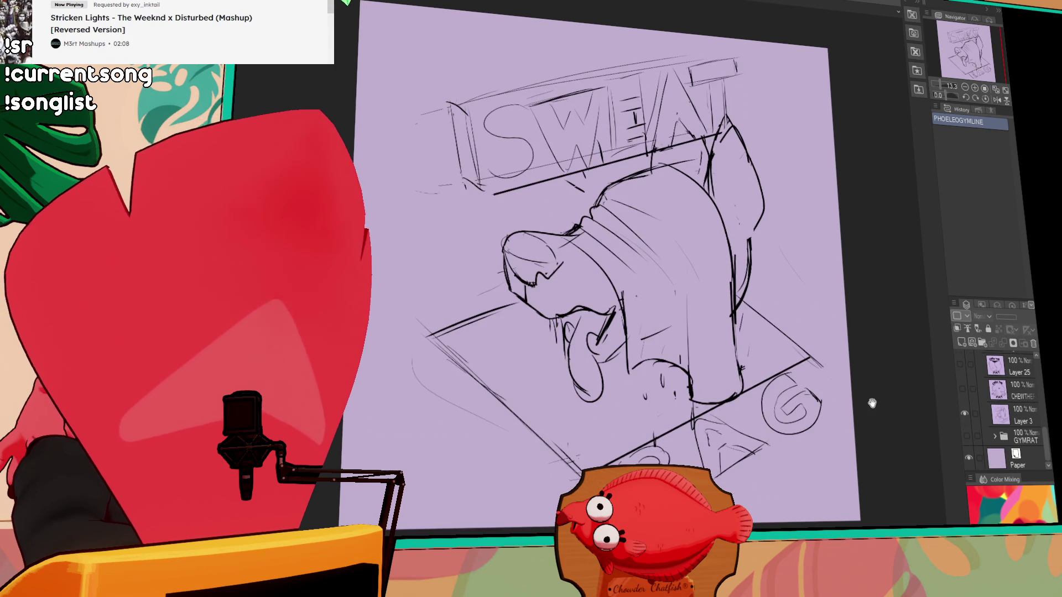
left_click_drag(874, 398, 869, 378)
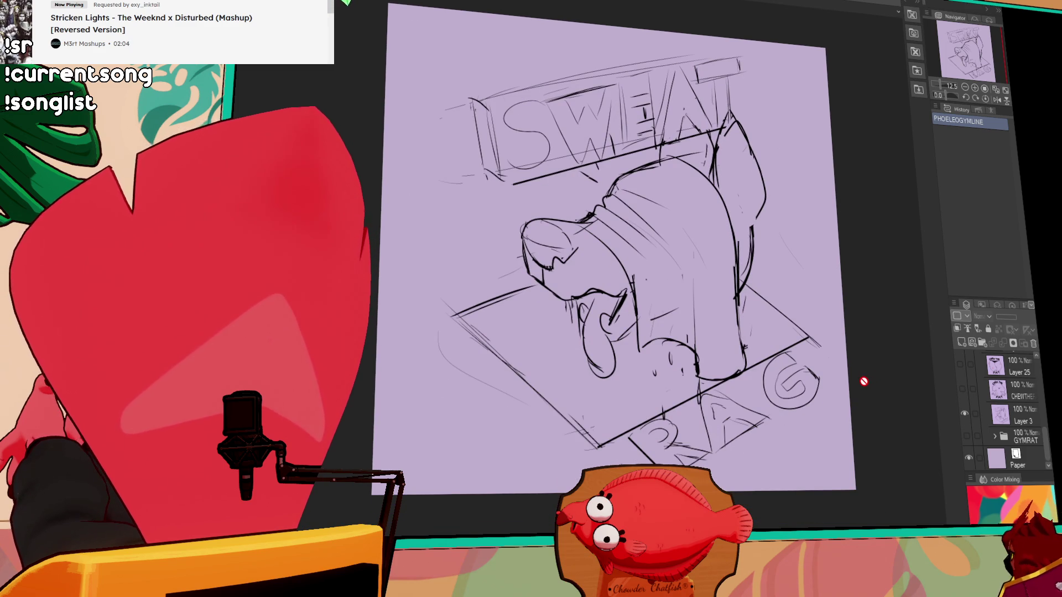
left_click(962, 409)
scroll(962, 410, "up", 2)
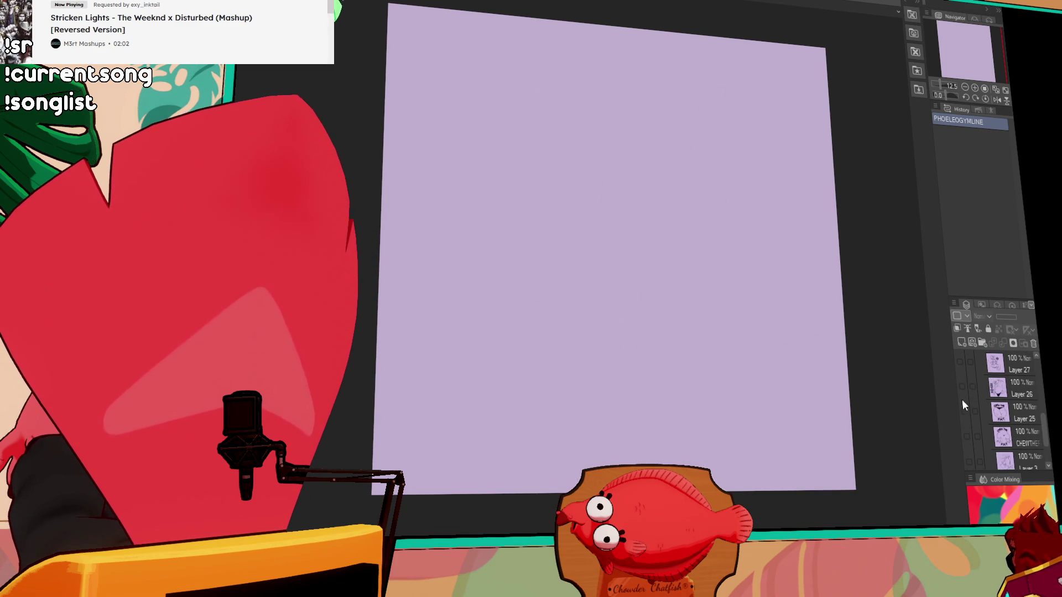
Show the elephant sketch on Layer 26, pan over it, then Ctrl+Tab to the bird painting
left_click(963, 386)
scroll(778, 351, "up", 2)
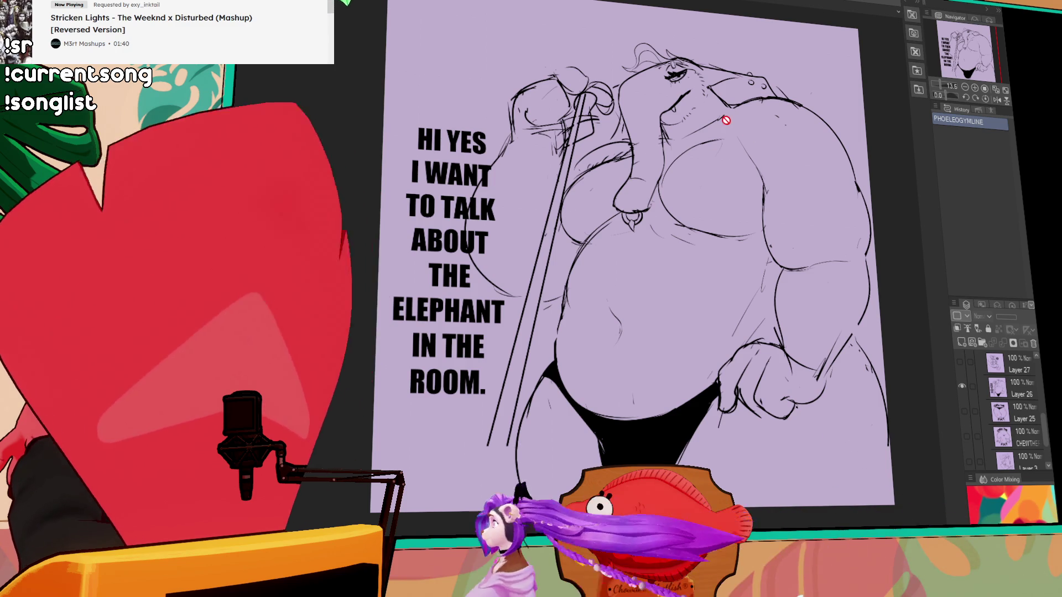
scroll(725, 116, "up", 3)
scroll(648, 116, "up", 1)
mouse_move(649, 115)
left_mouse_down()
mouse_move(596, 220)
mouse_move(610, 249)
left_mouse_up()
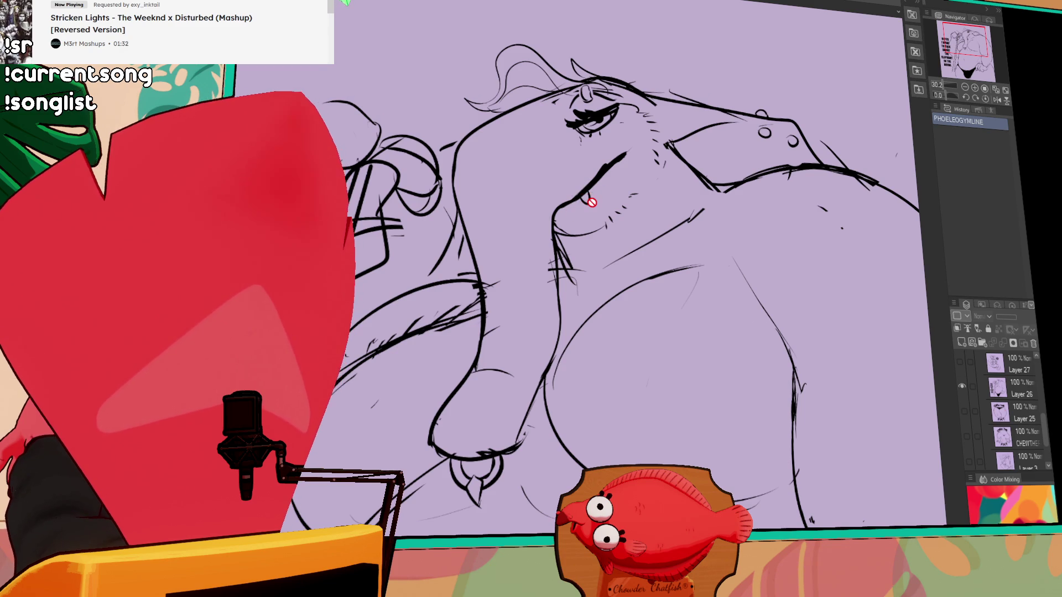
scroll(591, 203, "down", 4)
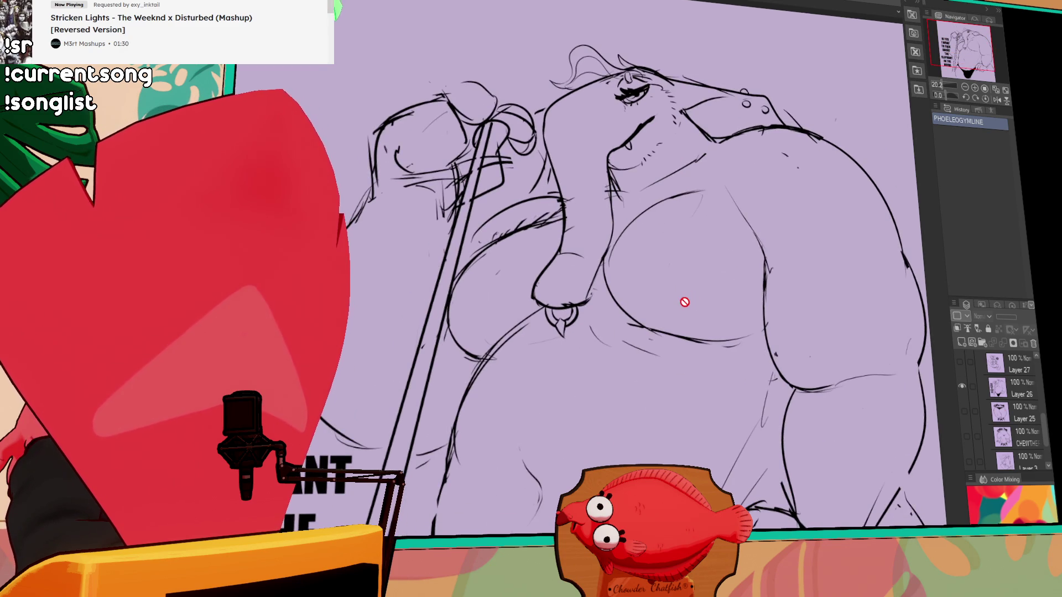
scroll(687, 301, "down", 1)
left_click_drag(699, 363, 702, 318)
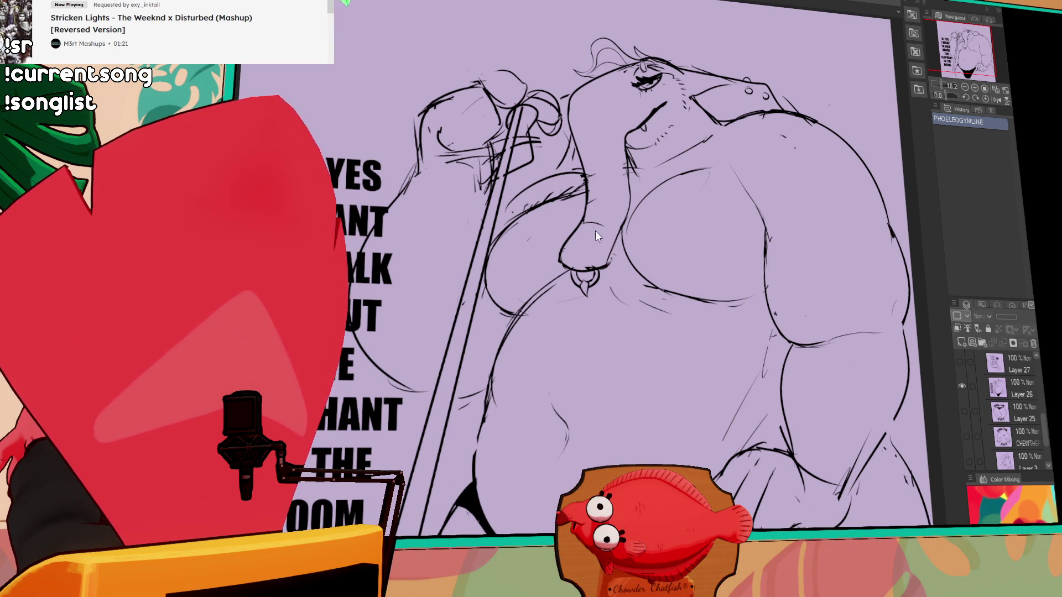
key("ctrl+Tab")
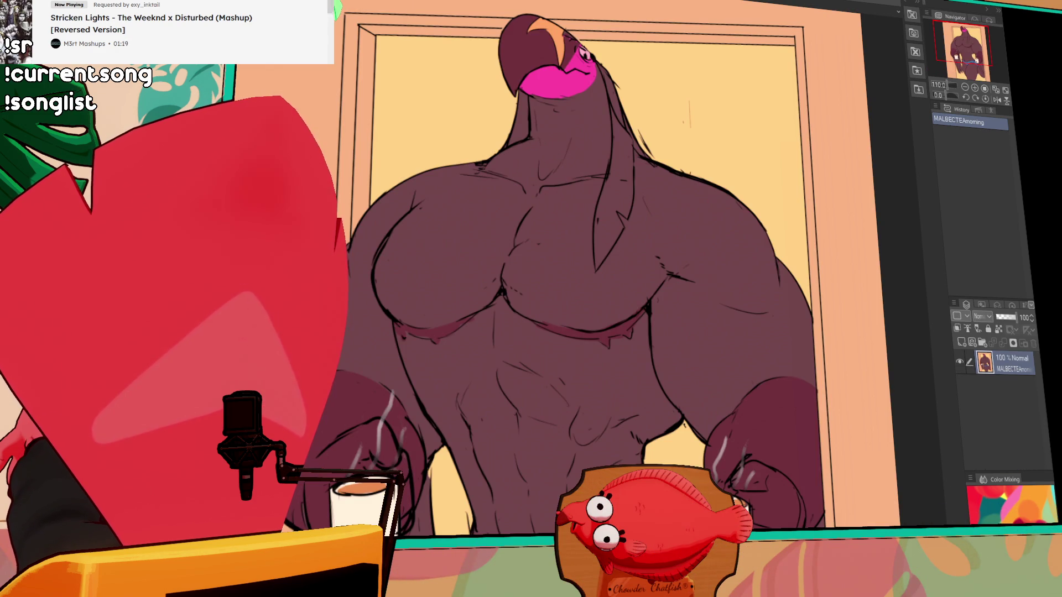
On the creature line art, redraw the right-side head outline, undoing stray strokes
key("ctrl+Tab")
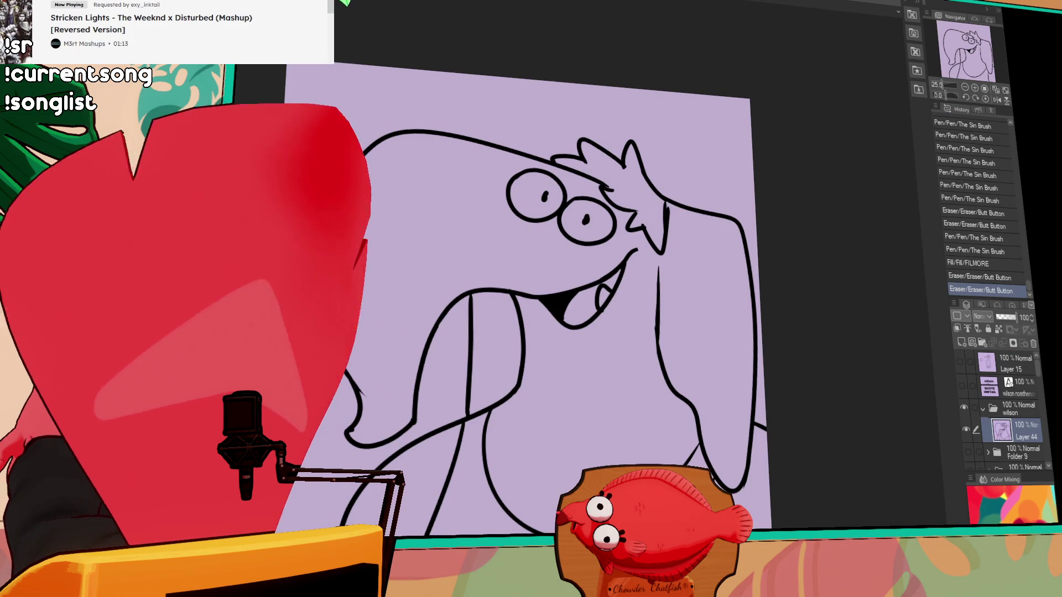
mouse_move(668, 220)
left_mouse_down()
mouse_move(735, 253)
mouse_move(739, 310)
left_mouse_up()
key("ctrl+z")
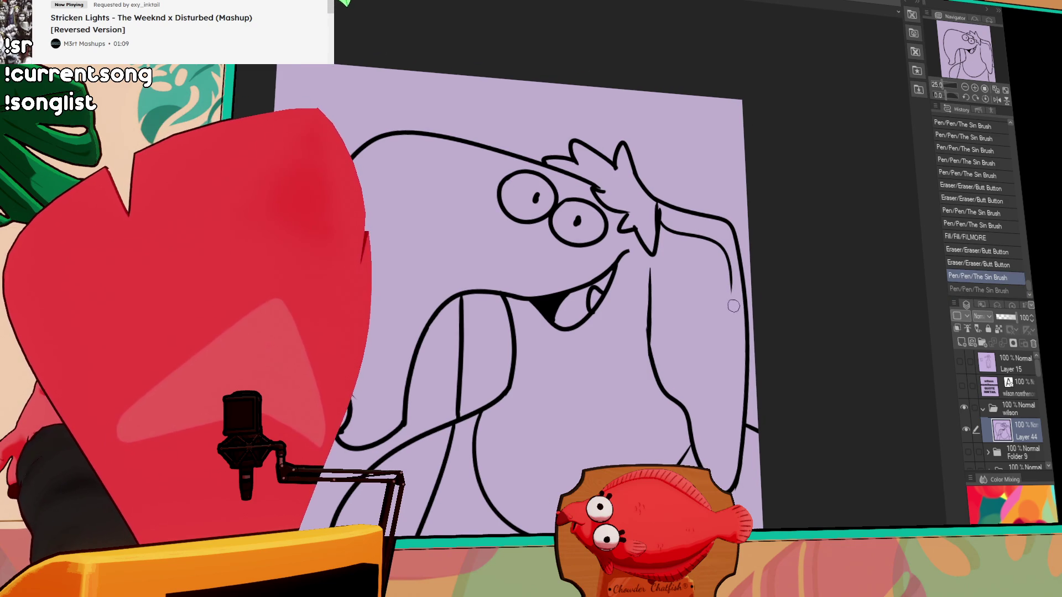
left_click_drag(727, 265, 743, 331)
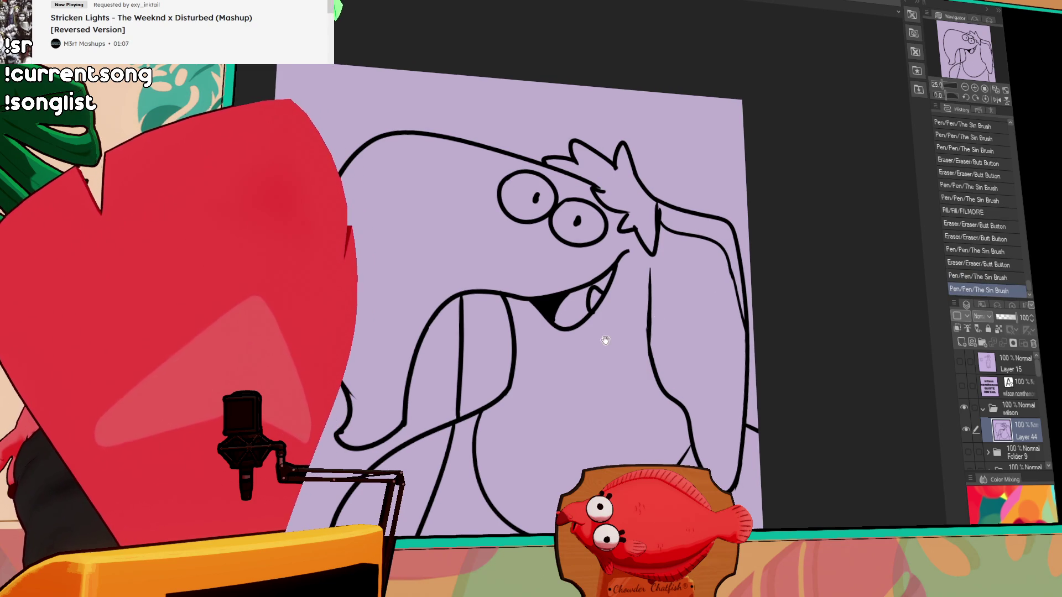
left_click_drag(478, 295, 464, 401)
key("ctrl+z")
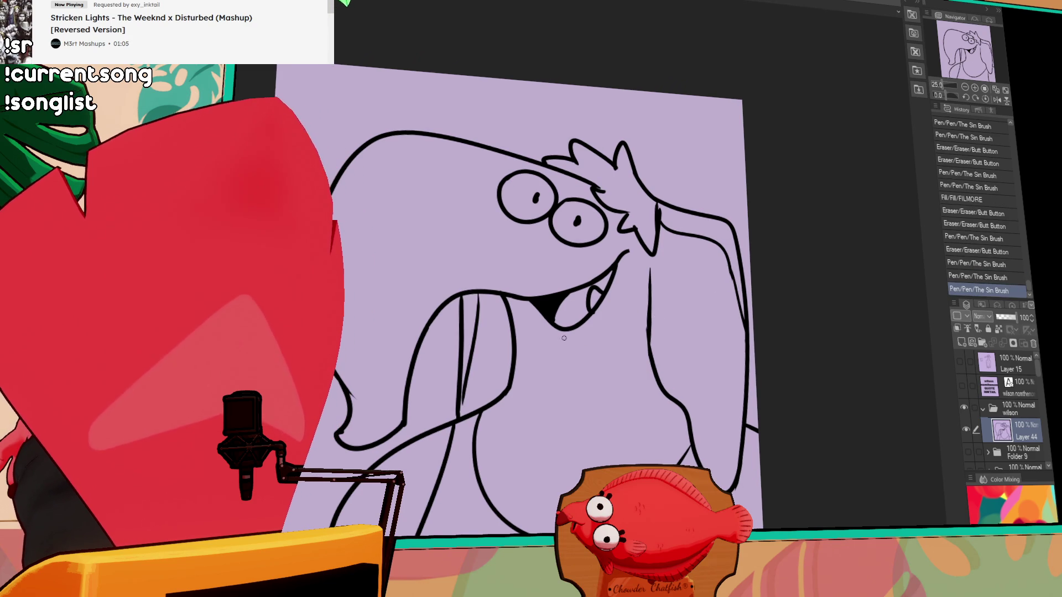
Add short strokes atop the head and hair tufts at its upper left, then add a new layer
left_click_drag(663, 238, 663, 206)
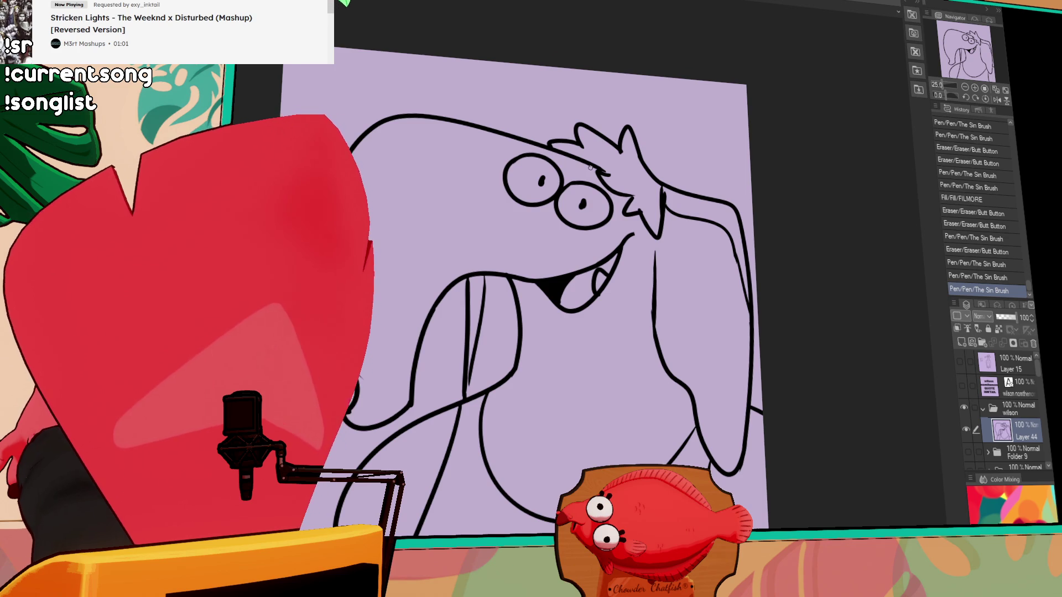
mouse_move(536, 146)
left_mouse_down()
mouse_move(565, 151)
mouse_move(554, 136)
left_mouse_up()
left_click_drag(344, 163, 371, 191)
left_click_drag(391, 120, 416, 153)
left_click_drag(330, 234, 382, 249)
mouse_move(703, 331)
left_mouse_down()
mouse_move(708, 274)
mouse_move(740, 369)
left_mouse_up()
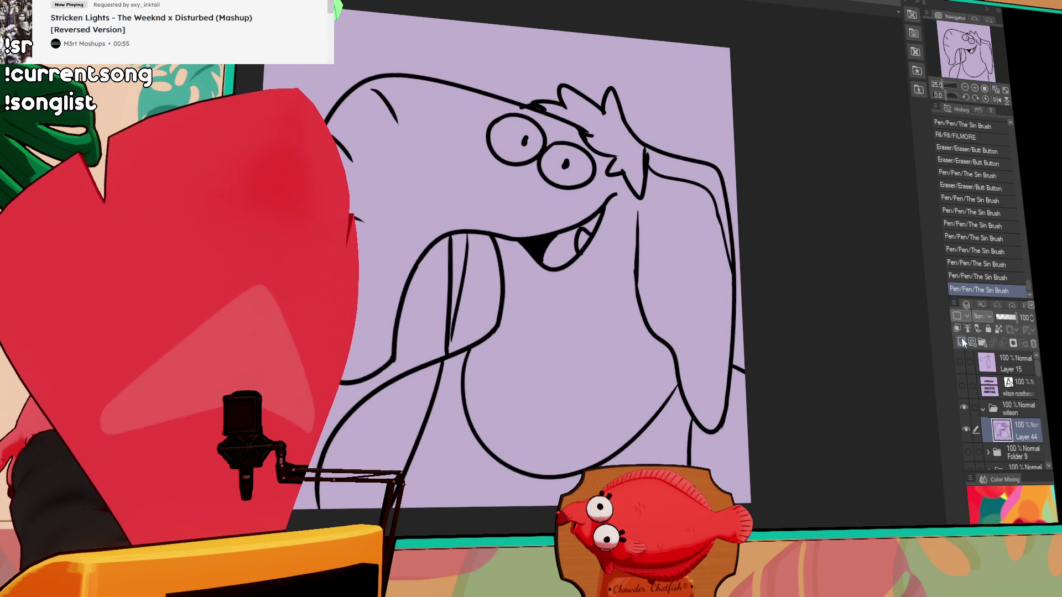
left_click(963, 343)
Move the new layer beneath Layer 44, set Layer 44 as reference, and fill the body grey
left_click_drag(1017, 430, 1017, 462)
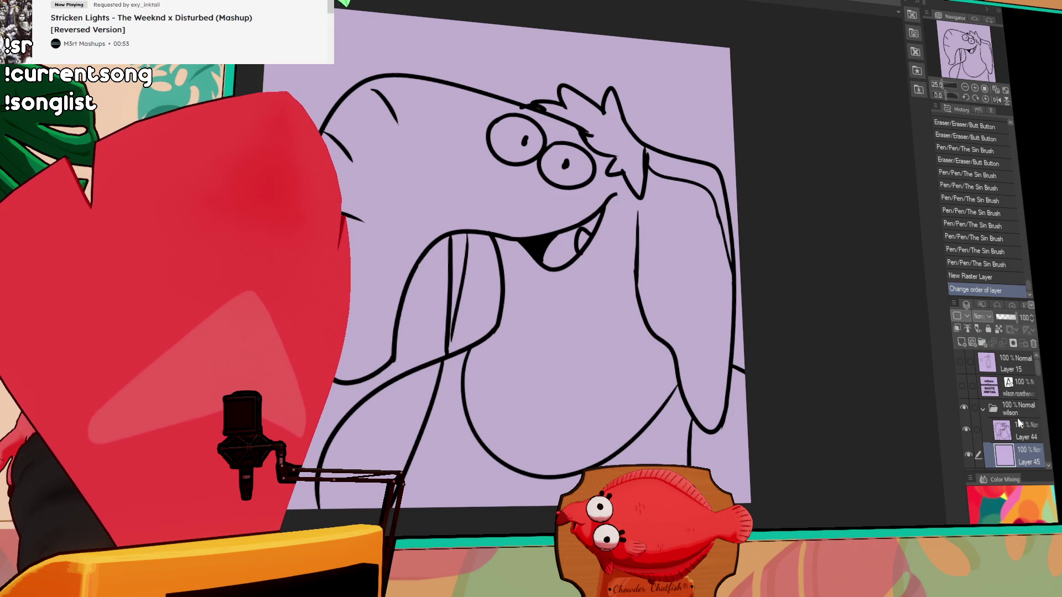
left_click(976, 430)
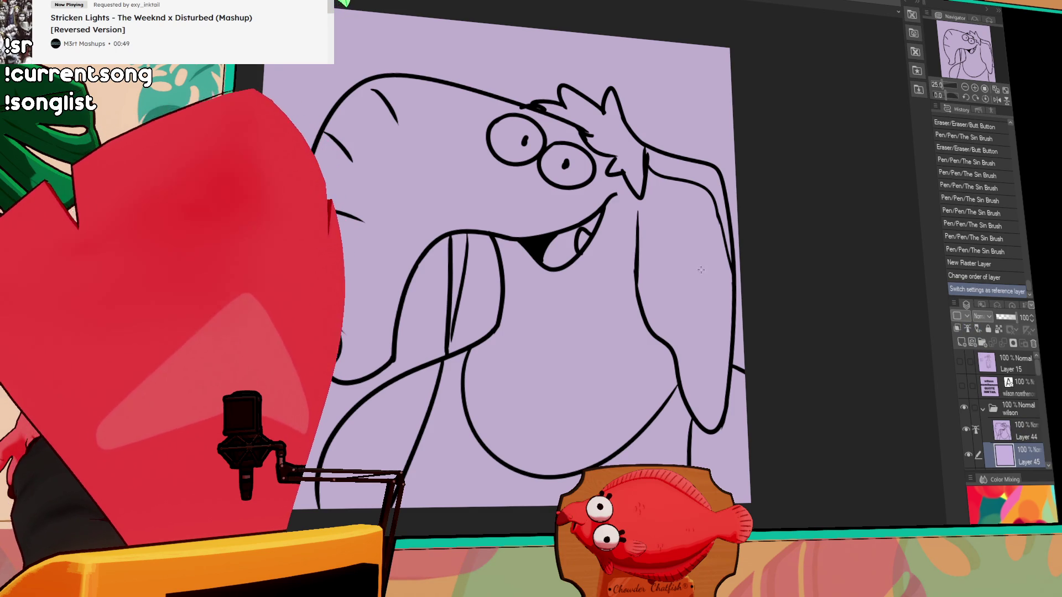
left_click(635, 382)
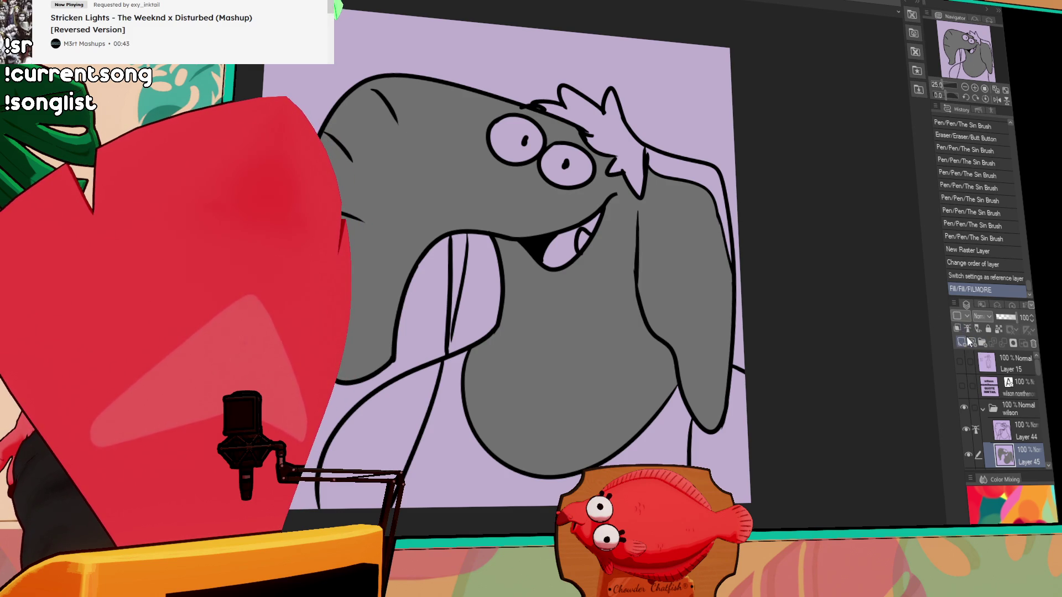
Lasso-select the hair tuft regions and fill them dark red-brown
mouse_move(545, 284)
left_mouse_down()
mouse_move(420, 387)
mouse_move(545, 288)
left_mouse_up()
scroll(668, 299, "up", 1)
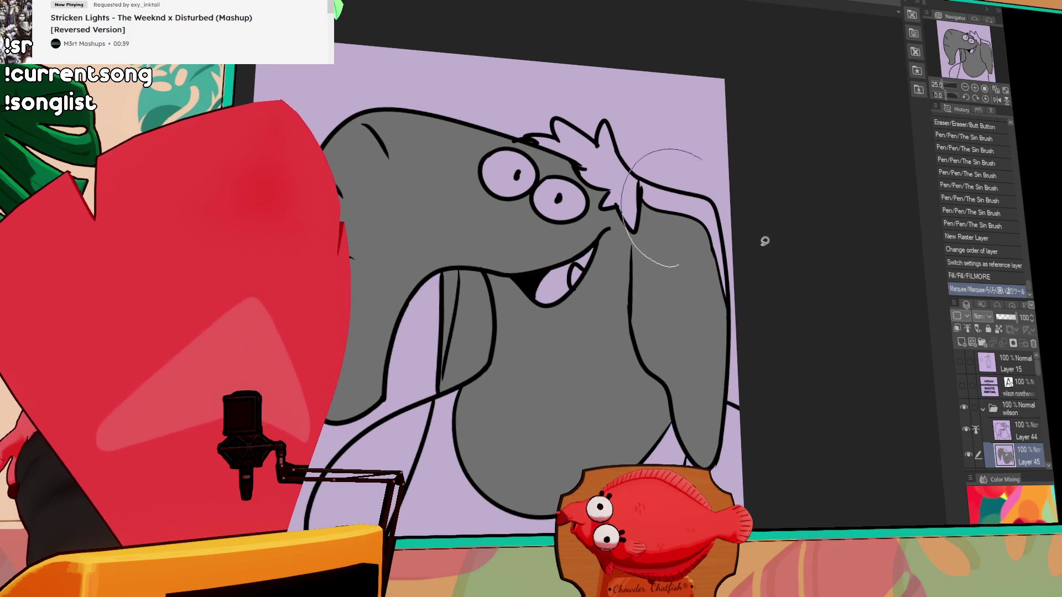
left_click_drag(755, 198, 702, 379)
scroll(664, 343, "down", 4)
left_click_drag(542, 277, 410, 486)
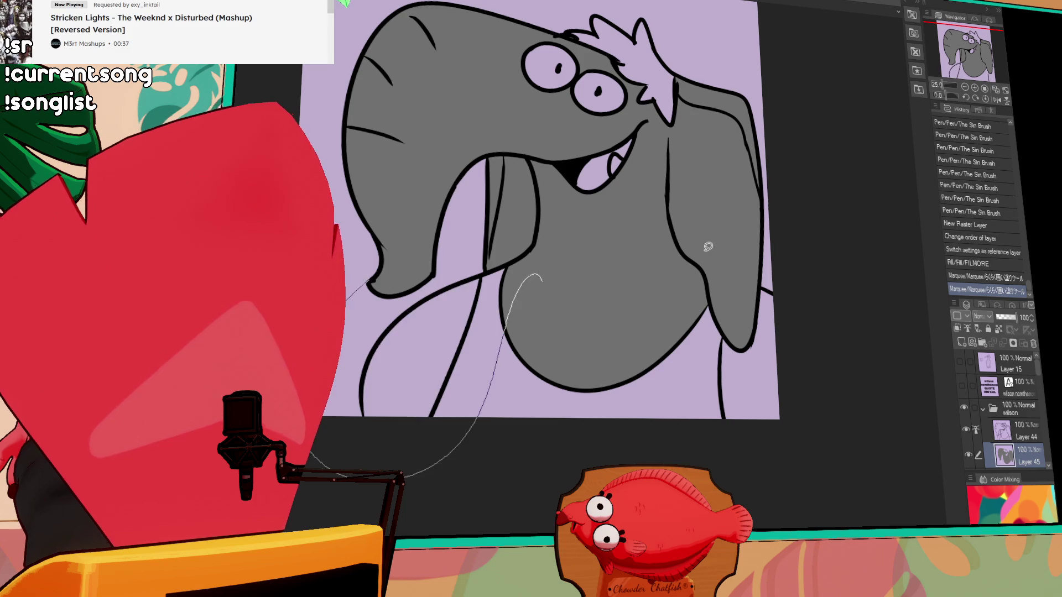
left_click_drag(675, 228, 678, 235)
mouse_move(718, 266)
left_mouse_down()
mouse_move(786, 476)
mouse_move(724, 277)
left_mouse_up()
scroll(808, 354, "up", 2)
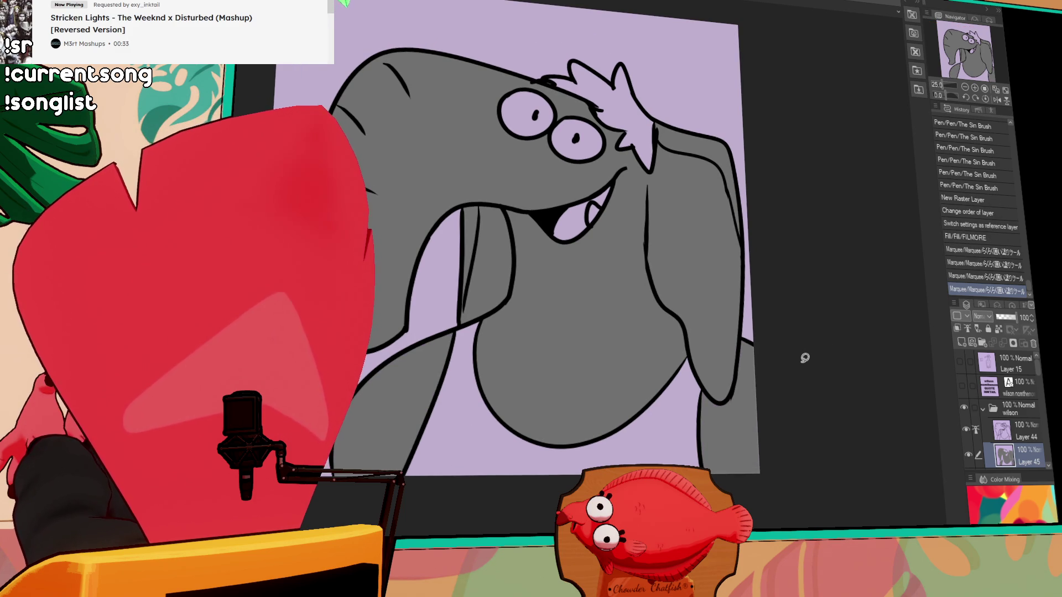
scroll(770, 391, "up", 1)
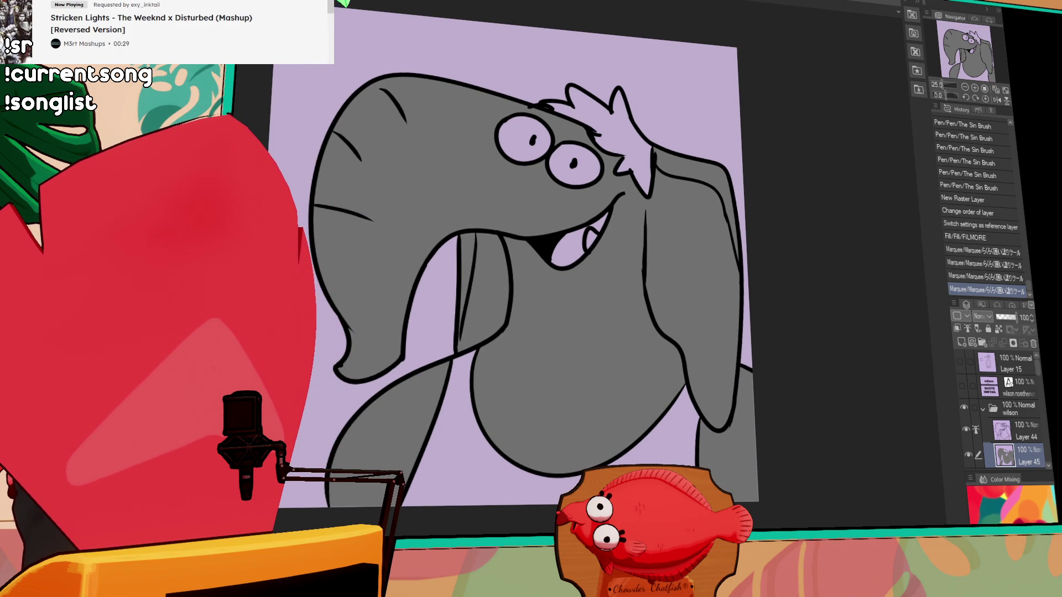
left_click(636, 135)
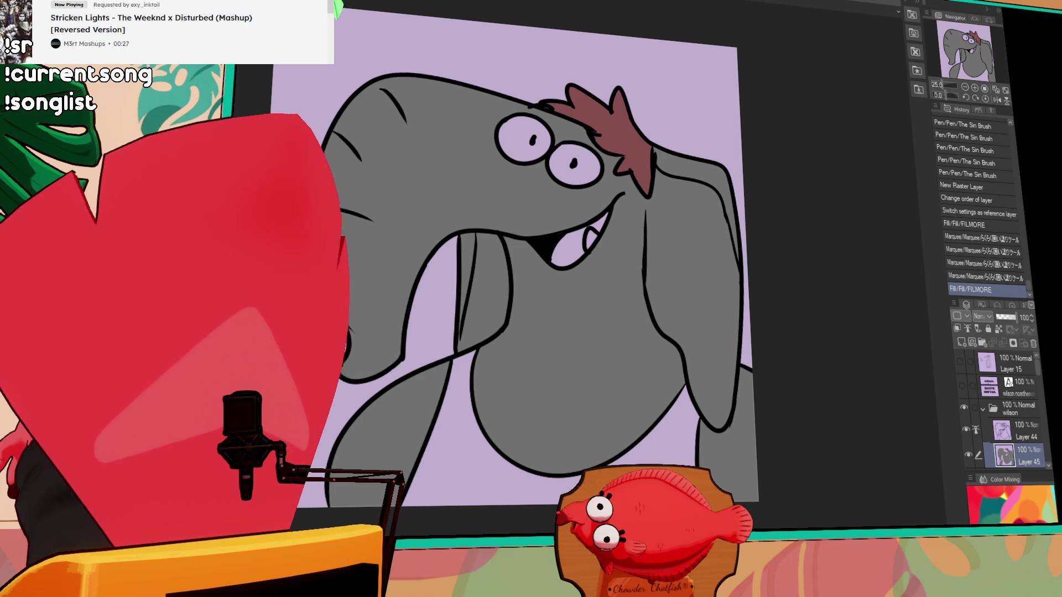
scroll(640, 238, "up", 2)
left_click(661, 184)
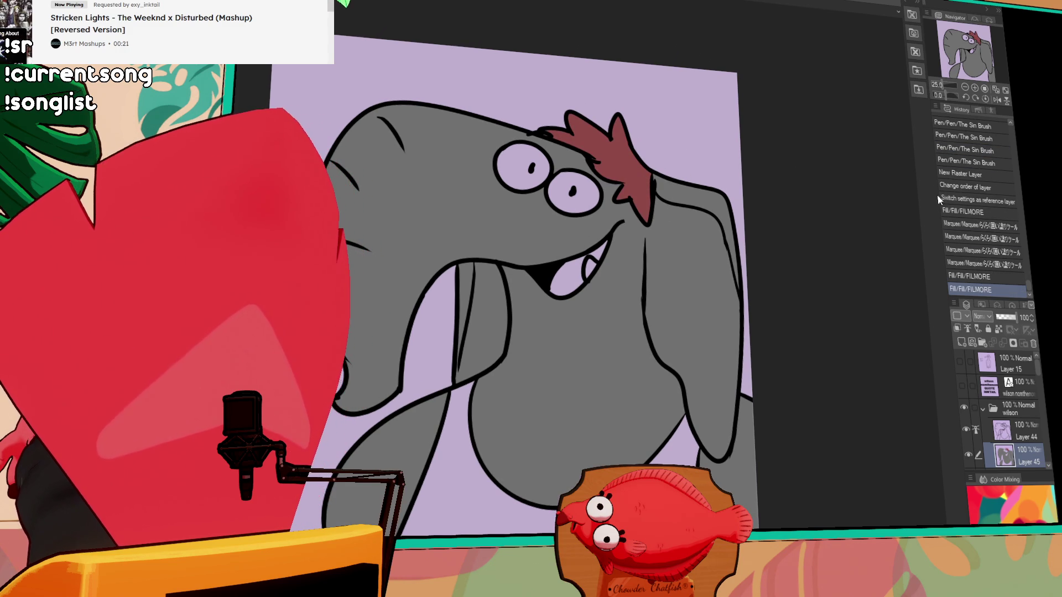
Add short ink lines on Layer 44 beside the eye and near the hair
left_click(600, 193, "ctrl+shift")
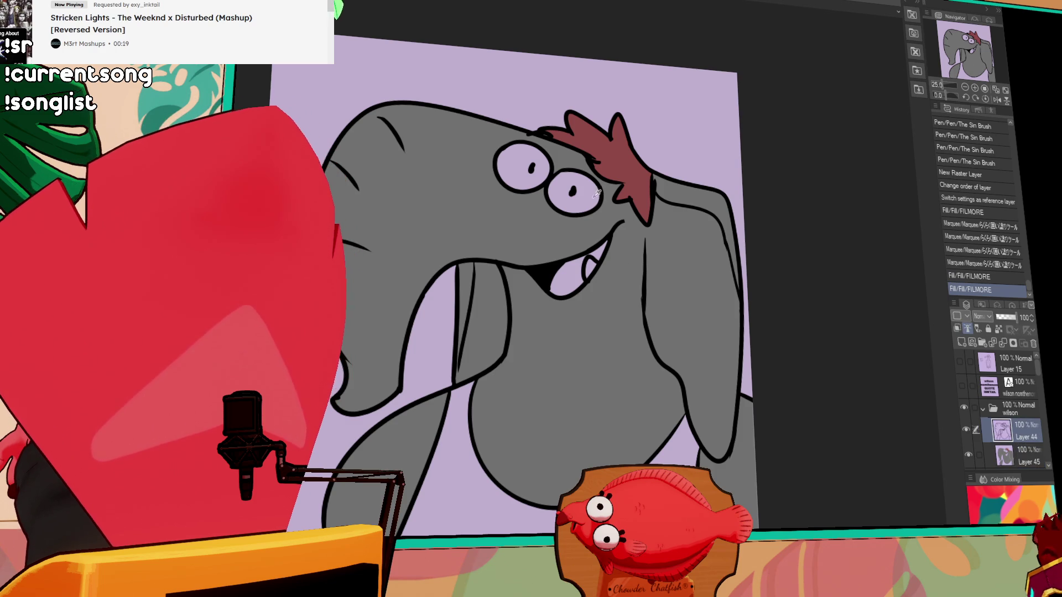
left_click_drag(485, 145, 496, 150)
left_click_drag(600, 202, 624, 210)
left_click_drag(536, 130, 528, 134)
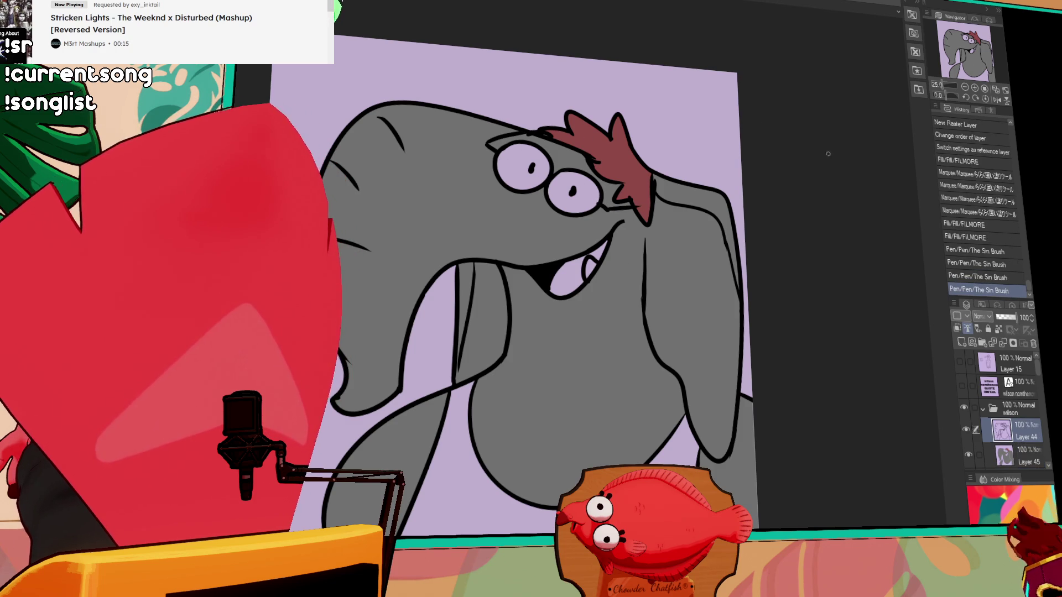
Back on Layer 45, fill the area around the lower body red
left_click(1006, 455)
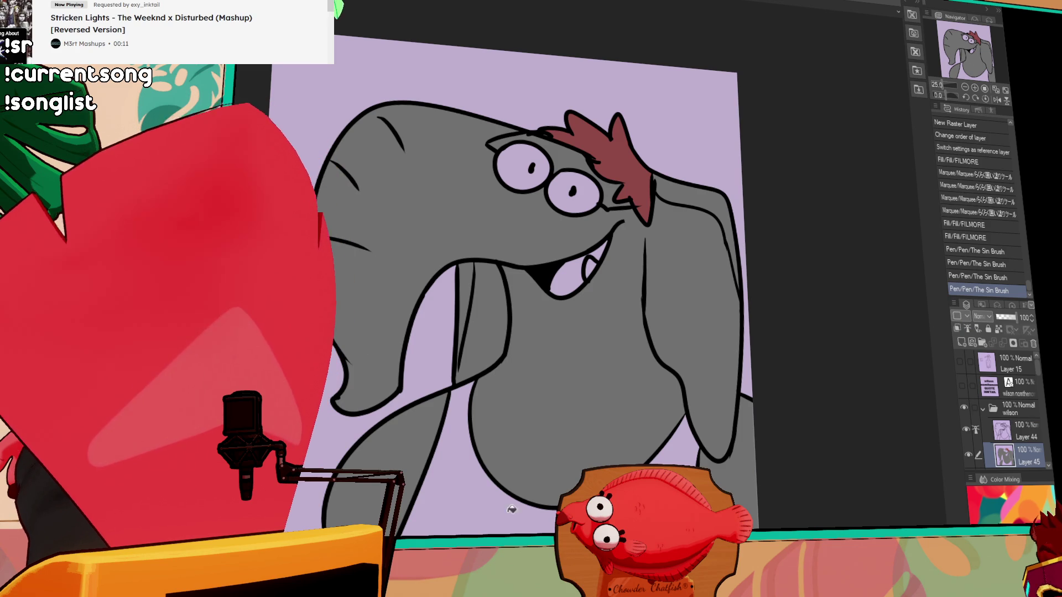
left_click(669, 437)
left_click_drag(793, 427, 792, 384)
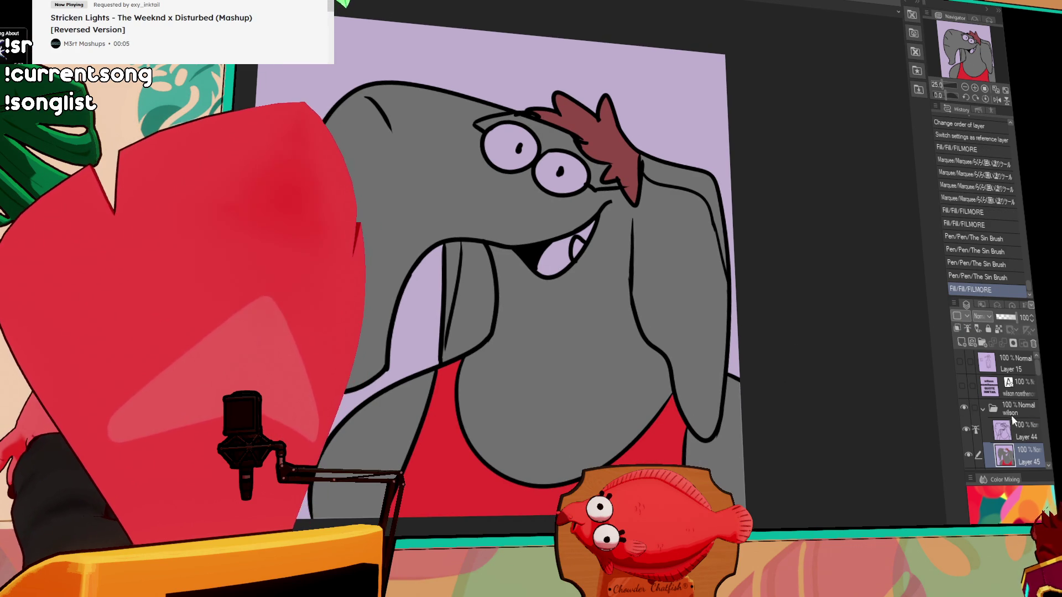
left_click_drag(849, 407, 832, 423)
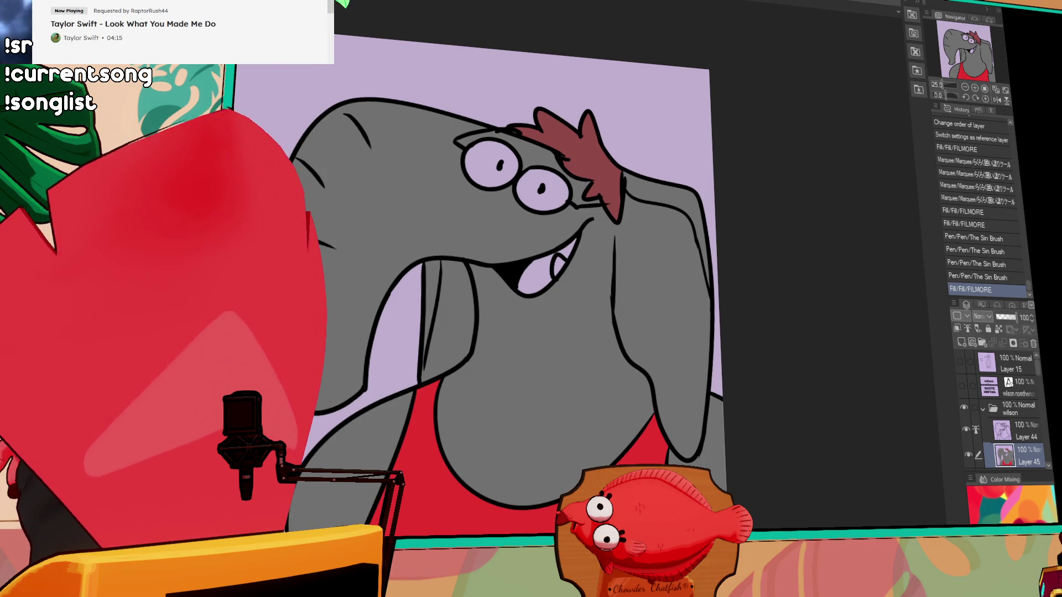
Fill the ears, mouth sides and mouth interior pink, undoing a stray stroke
left_click(618, 226)
key("ctrl+z")
left_click(628, 237)
left_click(666, 237)
left_click(450, 301)
left_click(470, 299)
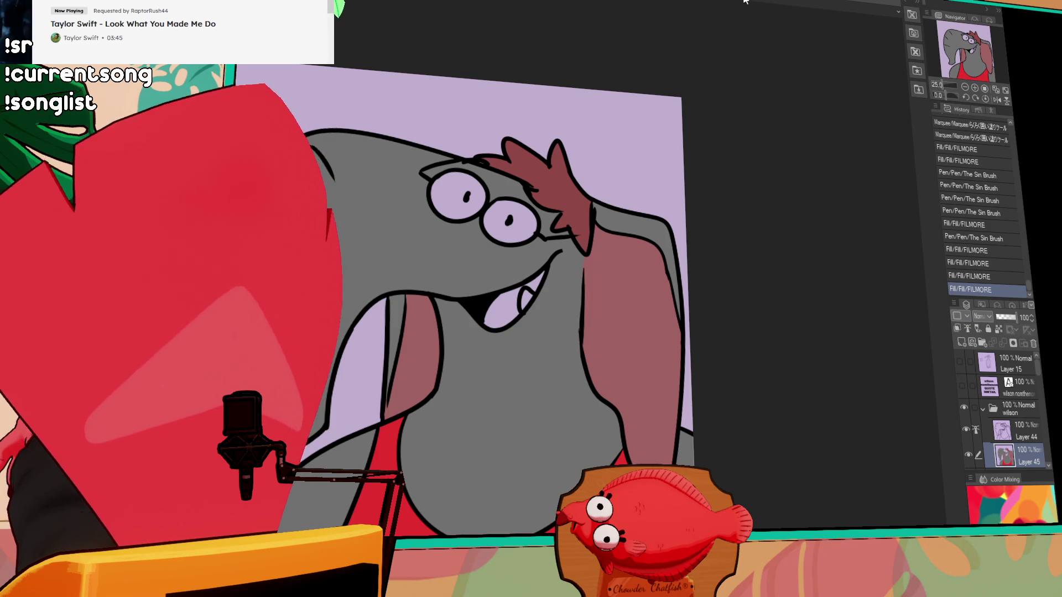
scroll(701, 280, "down", 2)
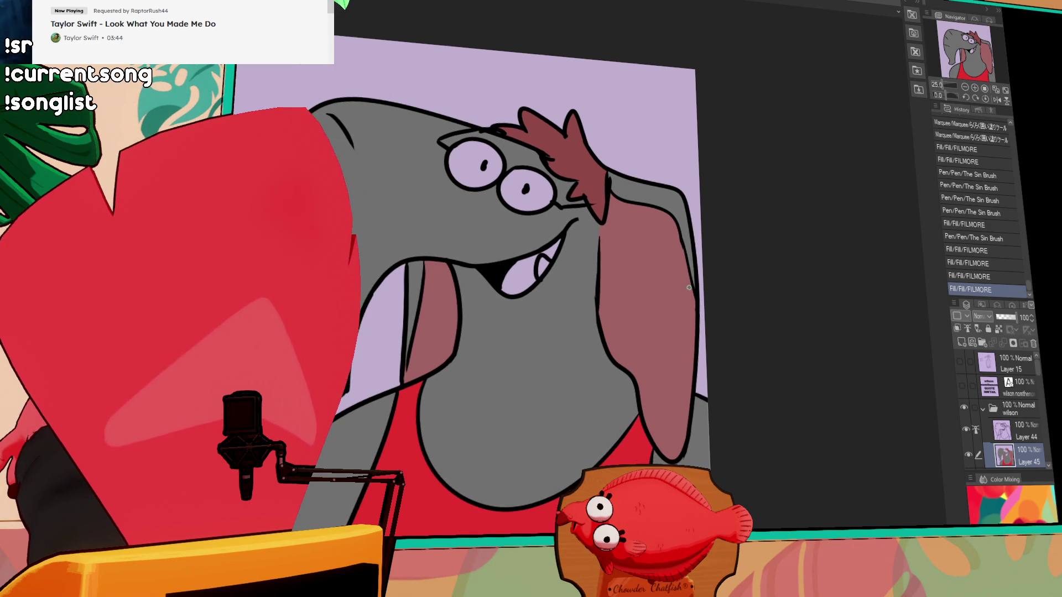
scroll(644, 275, "down", 1)
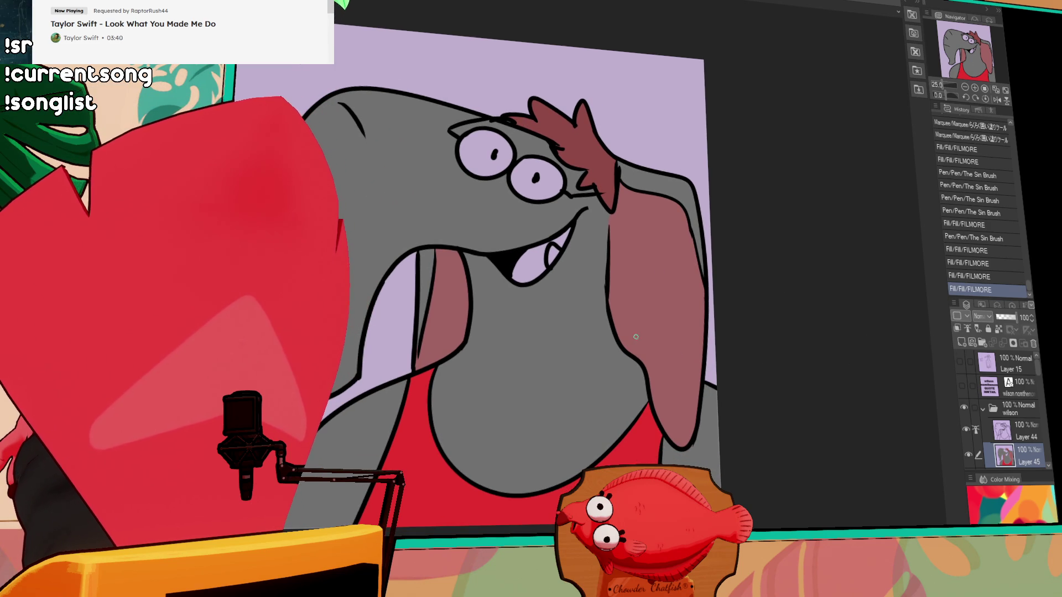
left_click(530, 260)
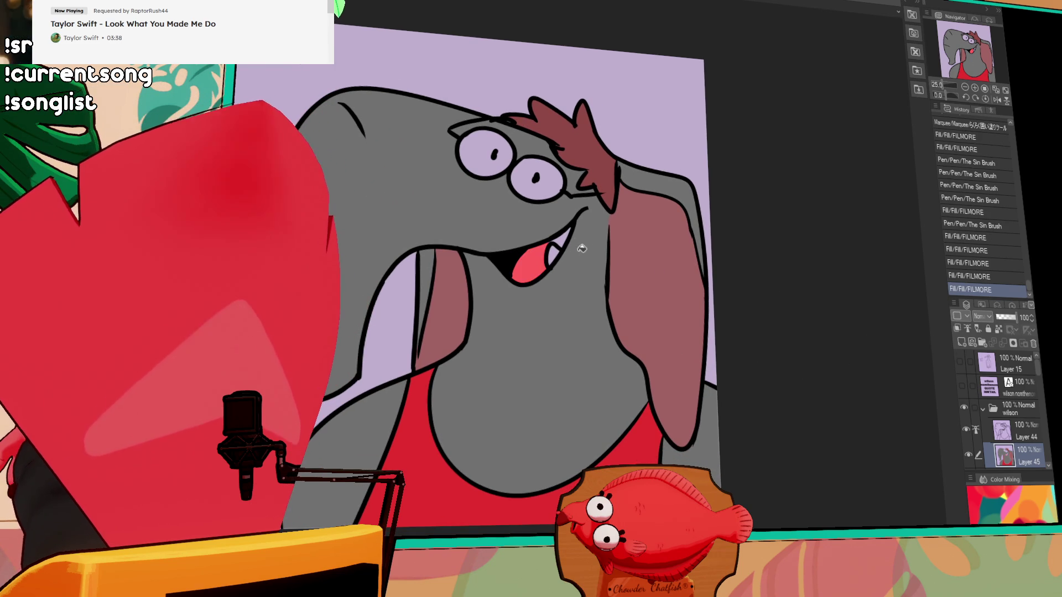
left_click(568, 233)
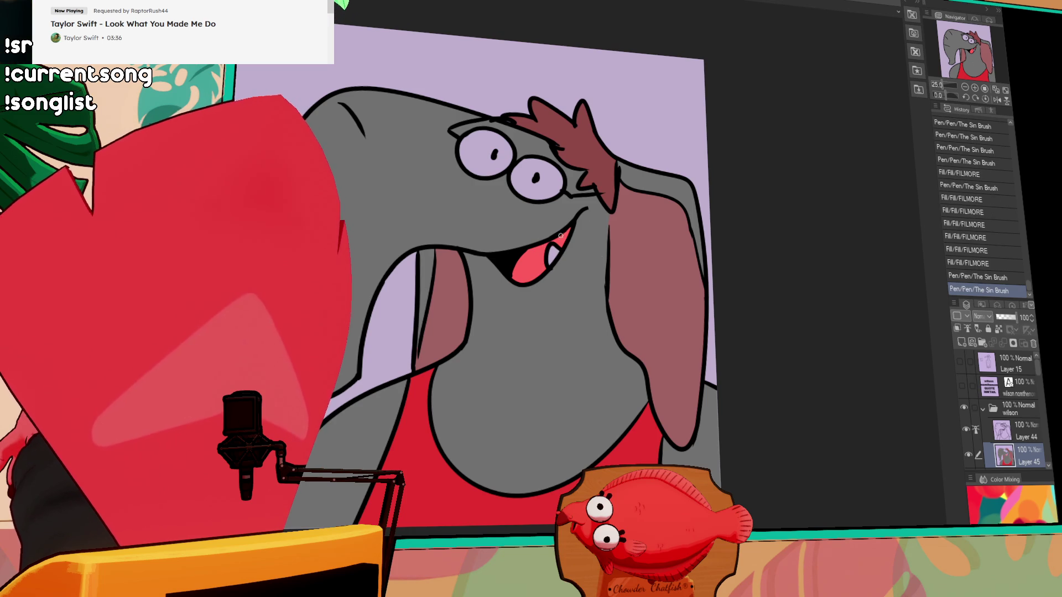
Fill both eyes and the tooth white
left_click_drag(618, 200, 662, 244)
left_click(592, 232)
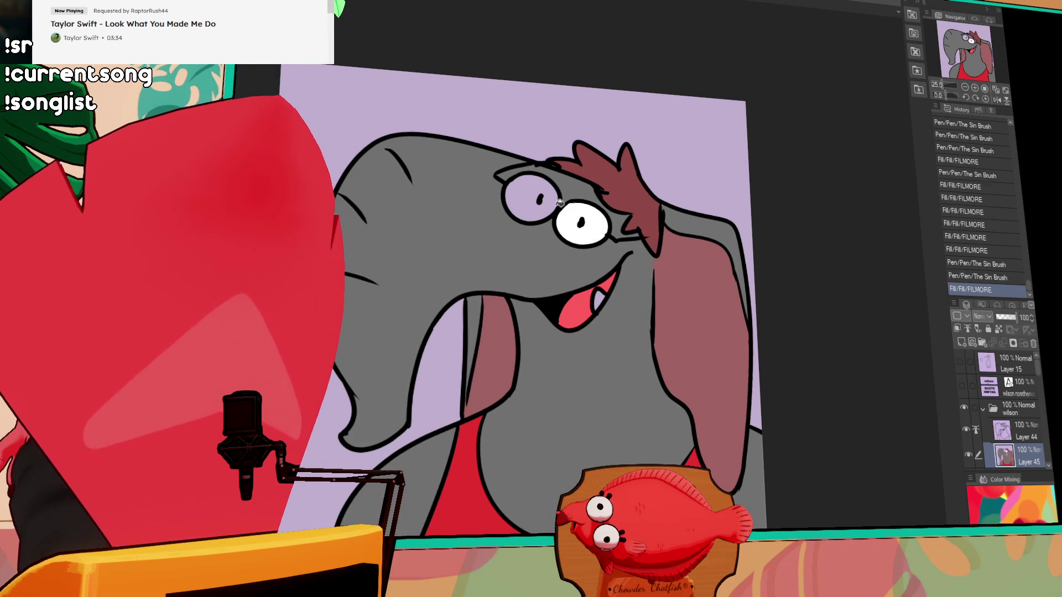
left_click(522, 207)
left_click_drag(798, 216, 787, 194)
left_click(594, 279)
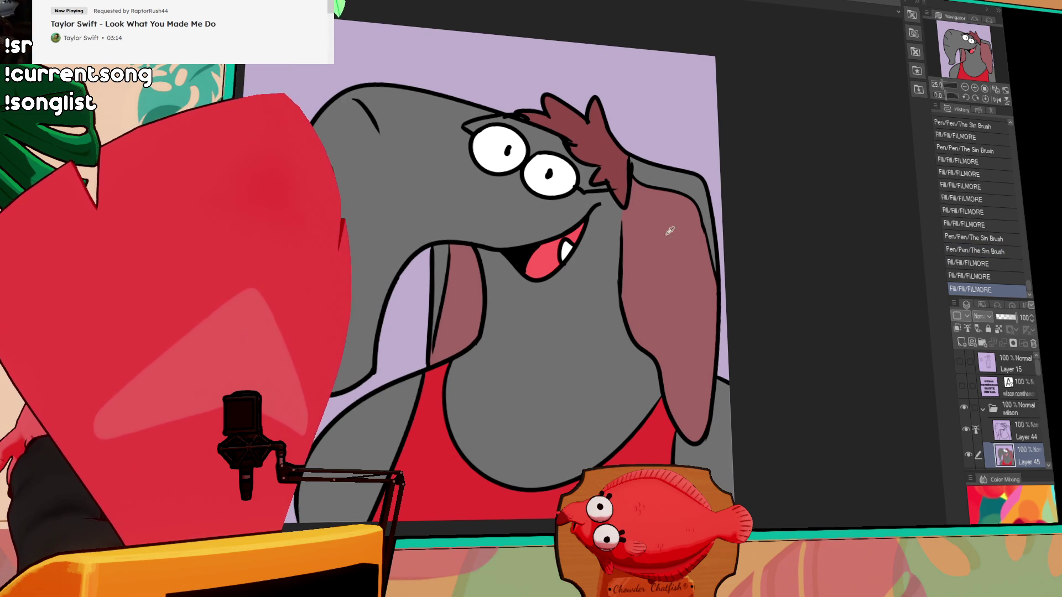
Undo and redo a pen stroke, then flatten the image with Ctrl+Shift+E
key("ctrl+z")
left_click_drag(526, 127, 572, 147)
key("ctrl+y")
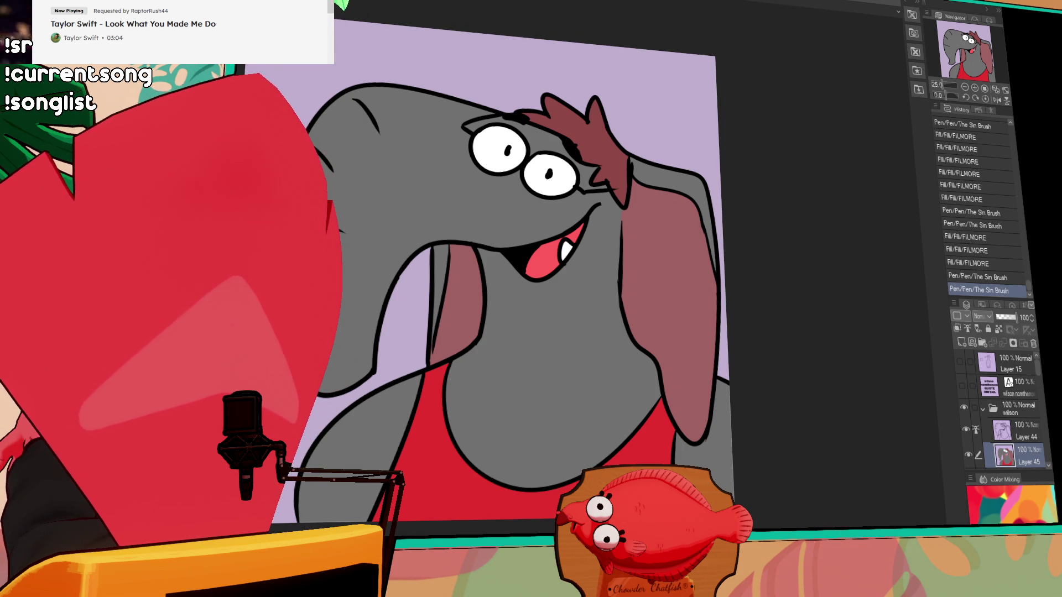
key("ctrl+shift+e")
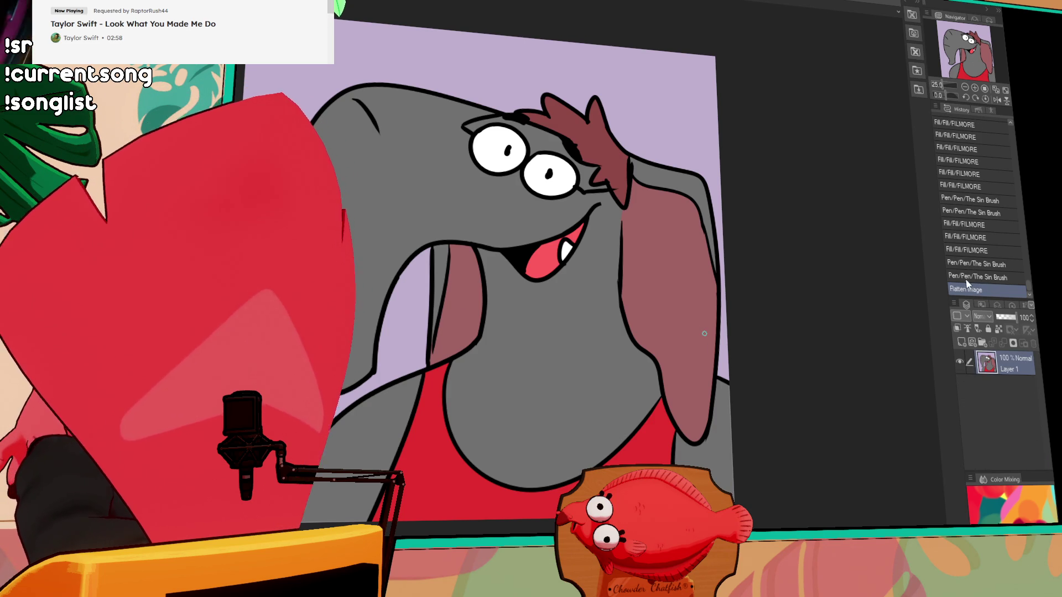
Undo the flatten, merge Layer 44 into Layer 45, select all, and hide the wilson folder
key("ctrl+z")
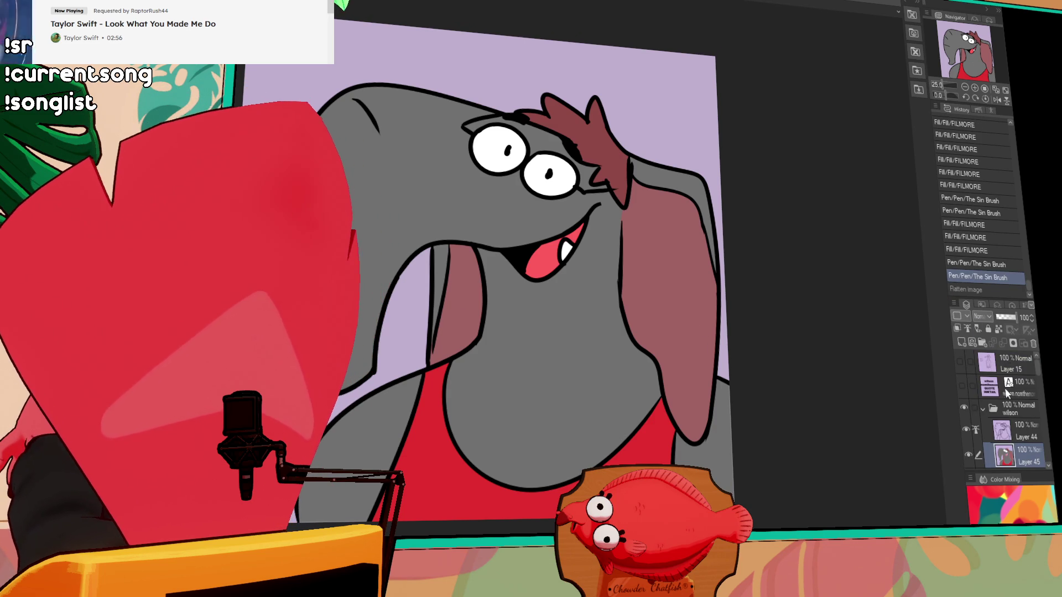
left_click(999, 434)
key("ctrl+e")
key("ctrl+a")
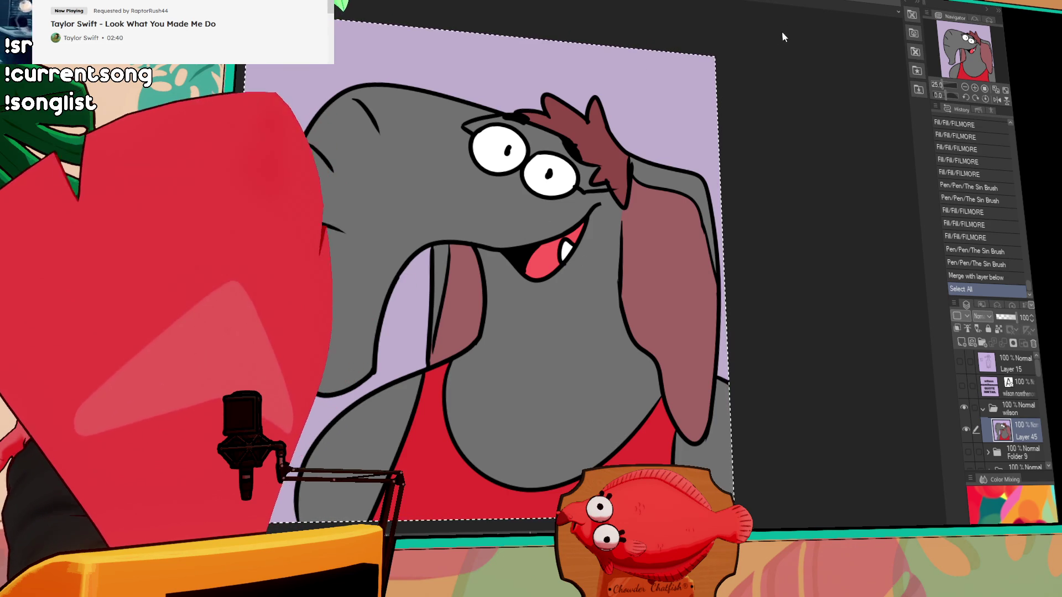
left_click(982, 409)
left_click(963, 407)
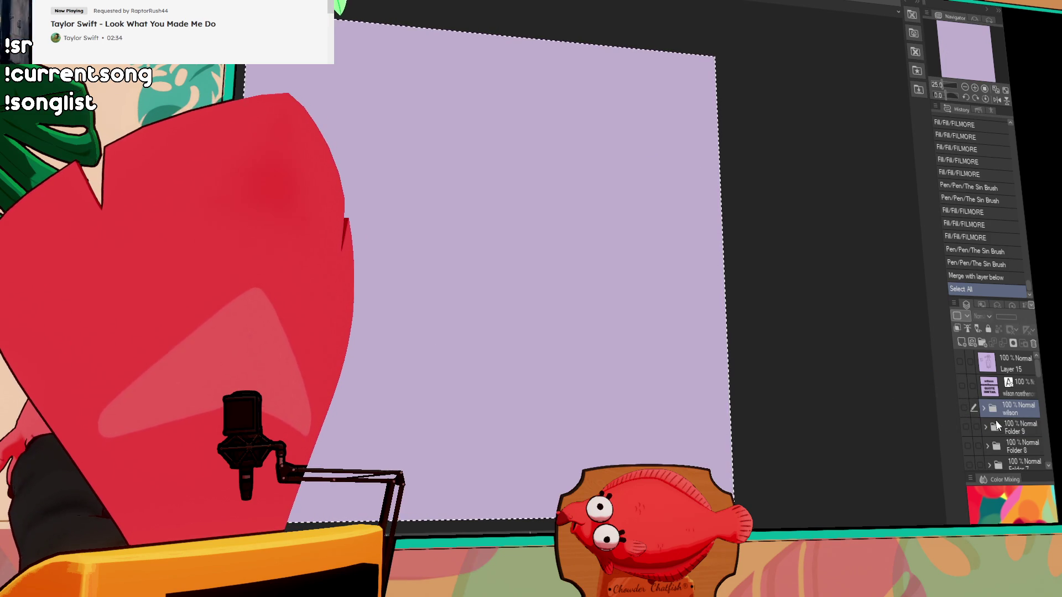
Delete the first name line from the credits text, then hide that text layer
left_click(961, 391)
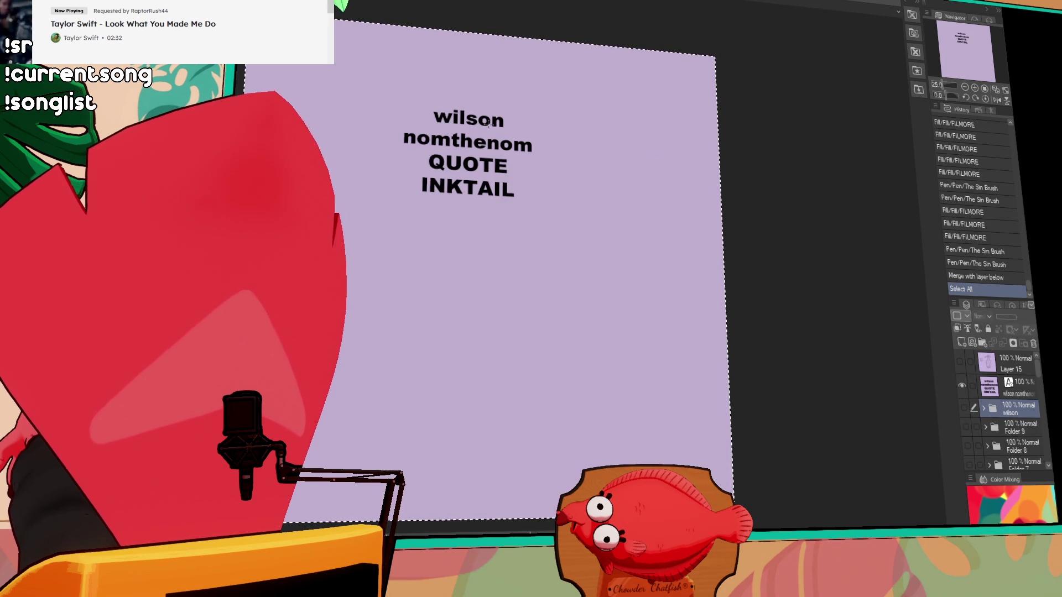
left_click(497, 123)
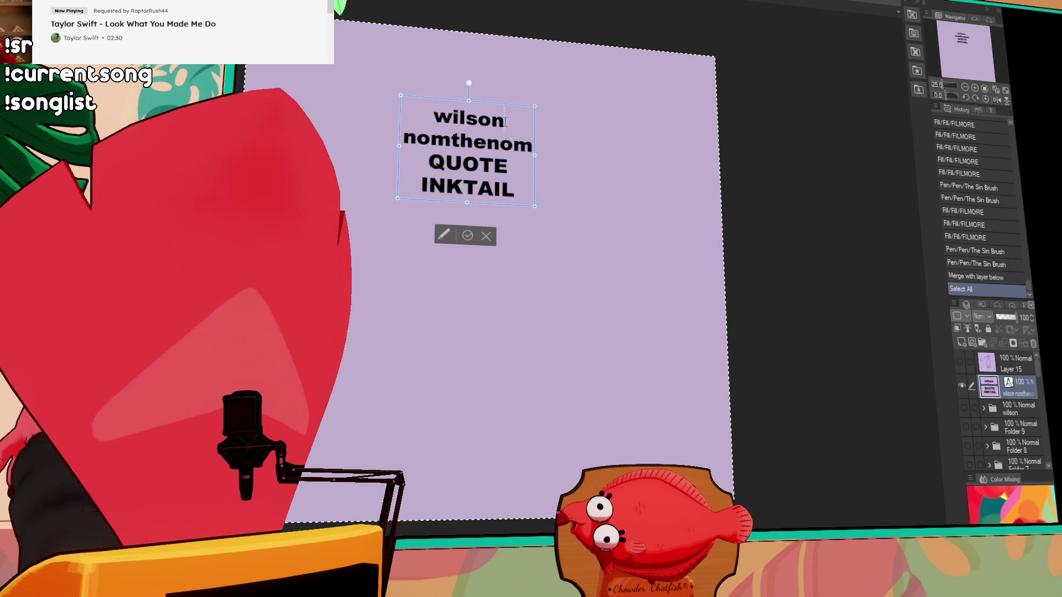
left_click(418, 114)
key("BackSpace")
key("Delete")
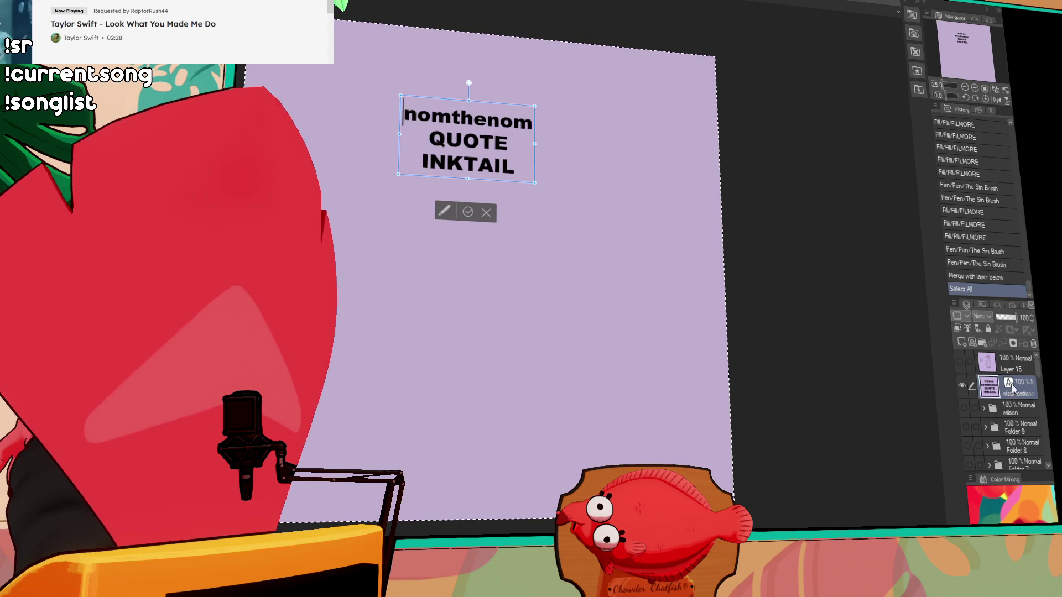
left_click(963, 387)
left_click(1009, 410)
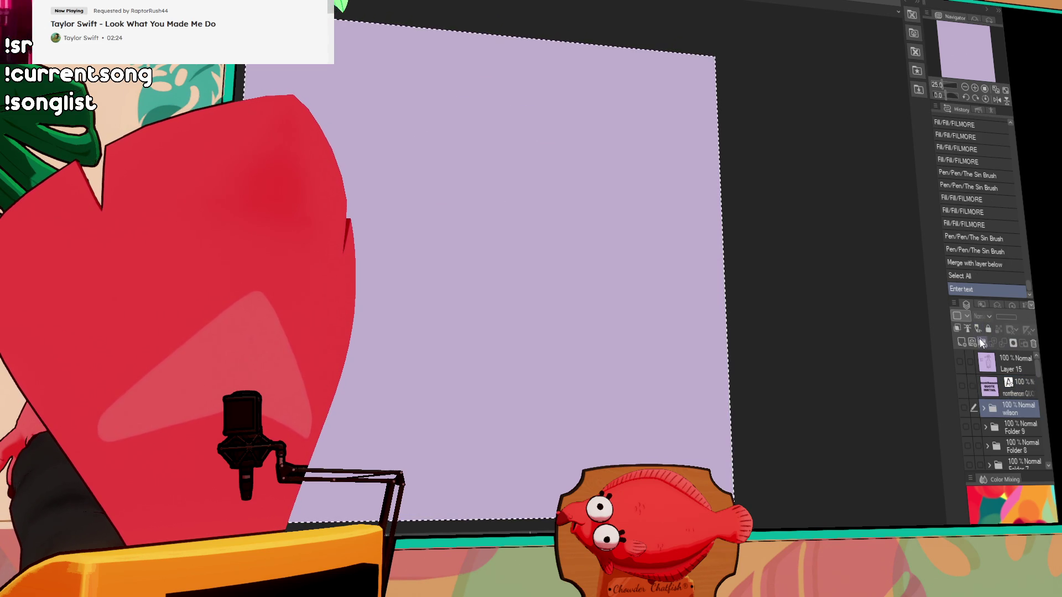
Create and rename a new layer folder, then add a blank raster layer inside it
left_click(982, 343)
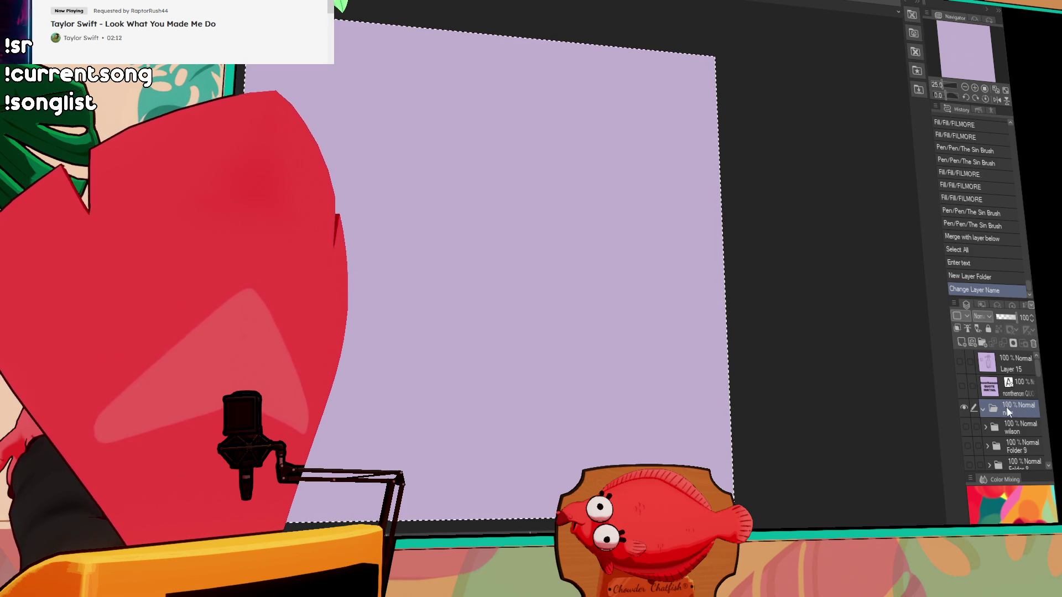
key("Return")
left_click(961, 343)
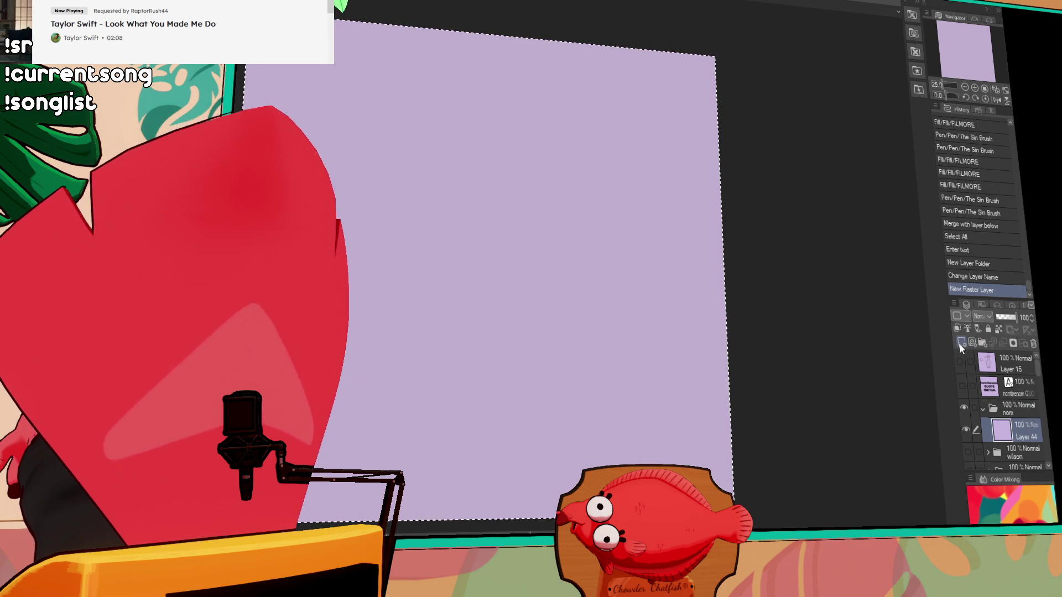
Draw the creature's head outline, comparing the stroke with undo and redo before keeping it
mouse_move(522, 110)
left_mouse_down()
mouse_move(479, 132)
mouse_move(513, 120)
mouse_move(587, 140)
left_mouse_up()
key("ctrl+z")
key("ctrl+z")
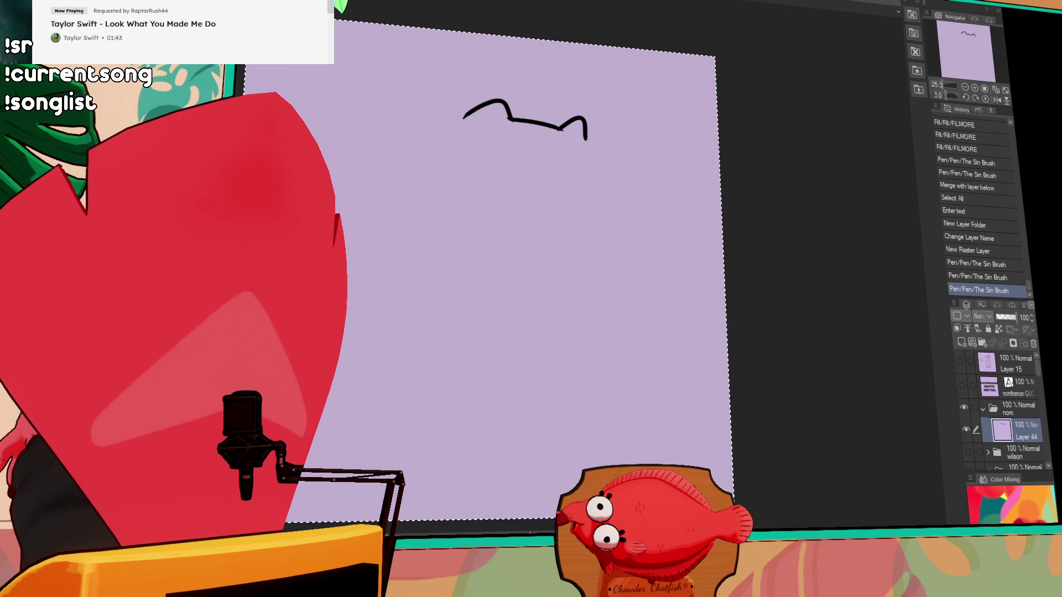
left_click(584, 132)
key("ctrl+z")
key("ctrl+y")
key("ctrl+z")
key("ctrl+y")
Try drawing the body's left side first as a straight line, then as a curve
left_click_drag(465, 118, 332, 206)
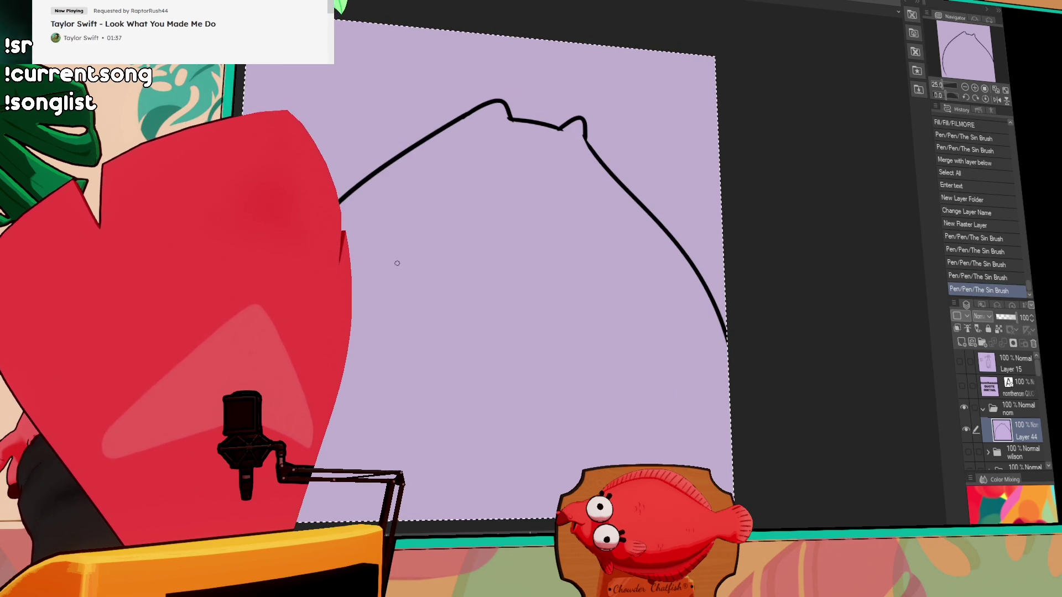
key("ctrl+z")
mouse_move(463, 118)
left_mouse_down()
mouse_move(410, 178)
mouse_move(341, 224)
left_mouse_up()
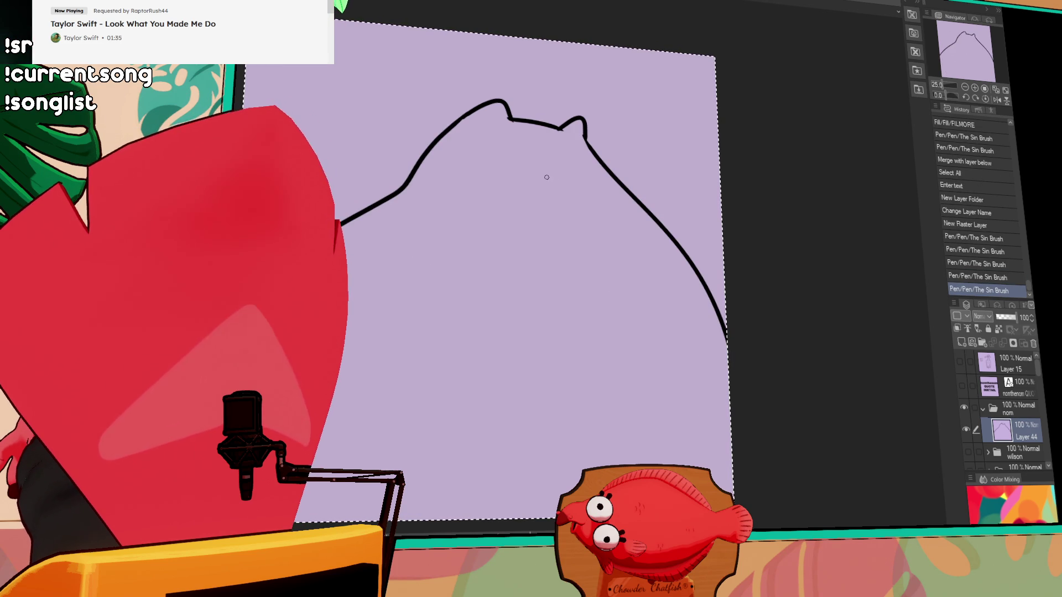
key("ctrl+z")
Draw a round left eye and rework its lower edge
mouse_move(530, 145)
left_mouse_down()
mouse_move(555, 171)
mouse_move(498, 126)
mouse_move(474, 166)
mouse_move(519, 175)
left_mouse_up()
key("ctrl+z")
key("ctrl+y")
key("ctrl+z")
key("ctrl+z")
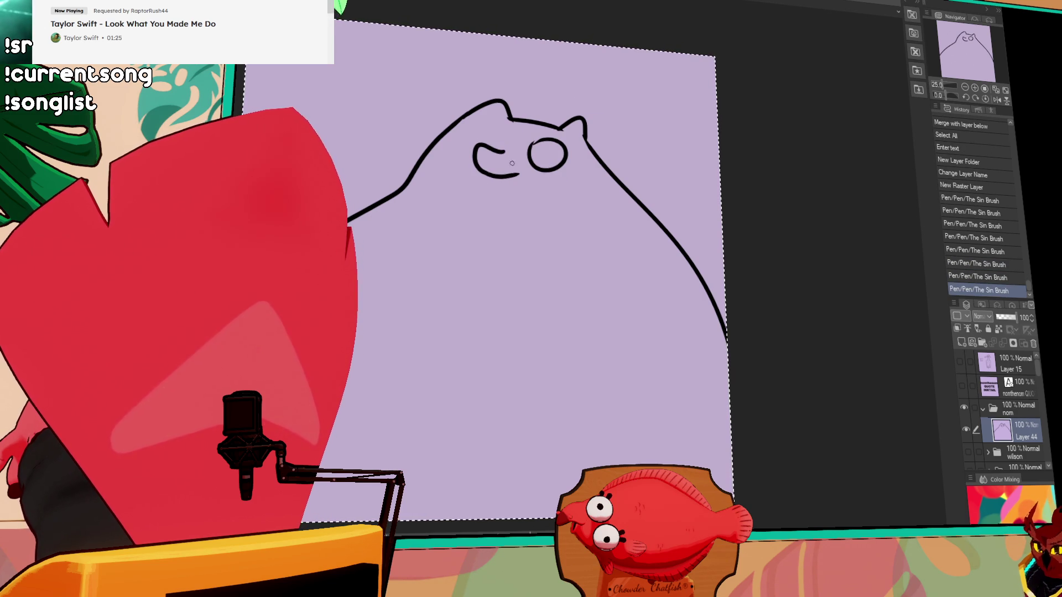
key("ctrl+z")
mouse_move(477, 168)
left_mouse_down()
mouse_move(506, 181)
mouse_move(573, 175)
left_mouse_up()
key("ctrl+z")
key("ctrl+z")
Select the left eye and shift it further left, then clear the selection
key("ctrl+d")
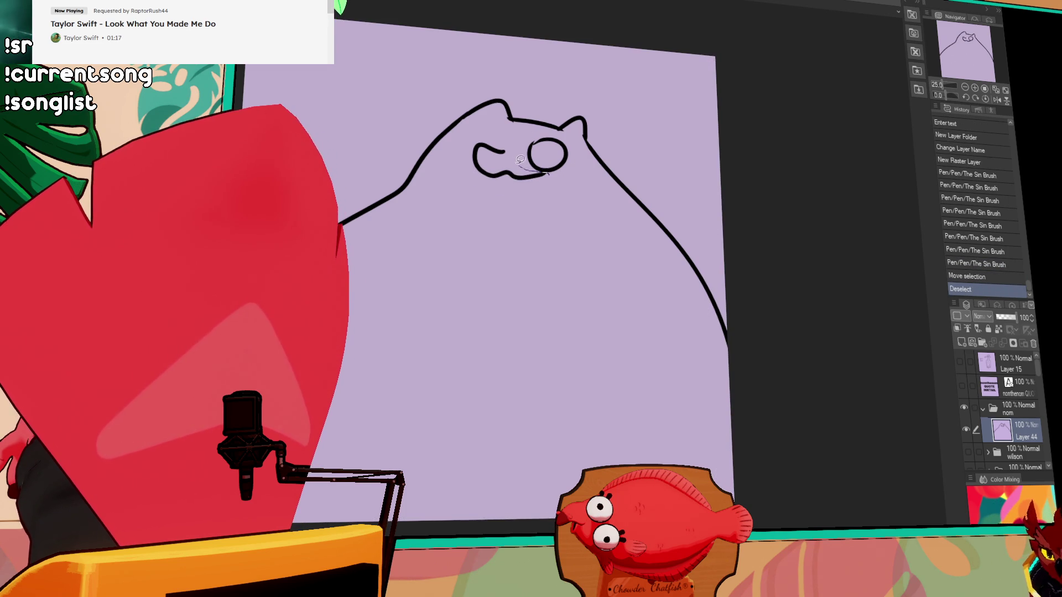
mouse_move(479, 197)
left_mouse_down()
mouse_move(543, 186)
mouse_move(501, 145)
mouse_move(520, 139)
mouse_move(468, 156)
left_mouse_up()
key("ctrl+d")
key("ctrl+z")
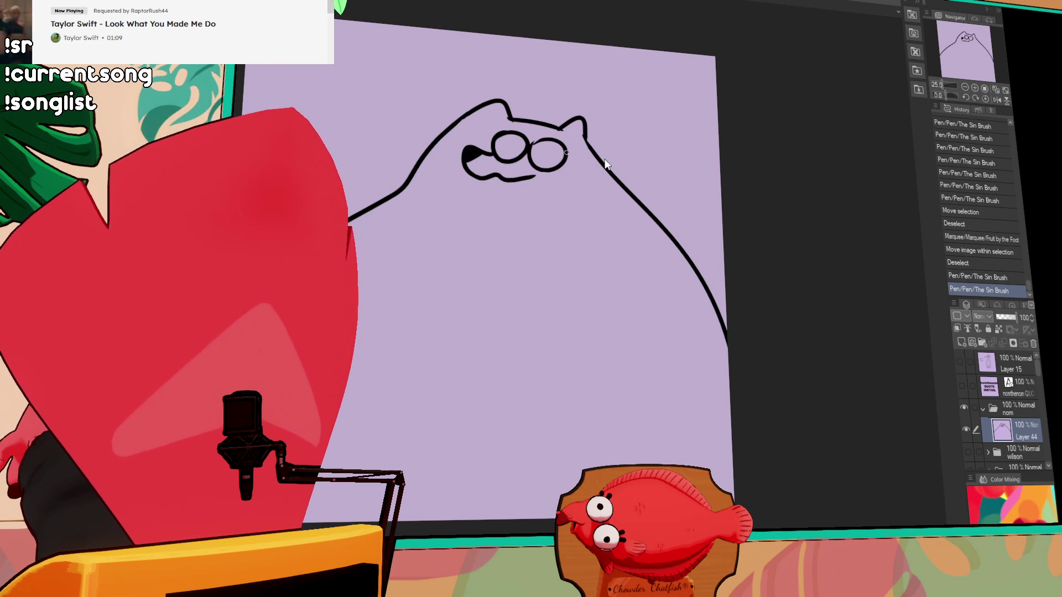
Erase part of the head line and dot pupils into both eyes
key("e")
left_click_drag(529, 120, 539, 119)
key("p")
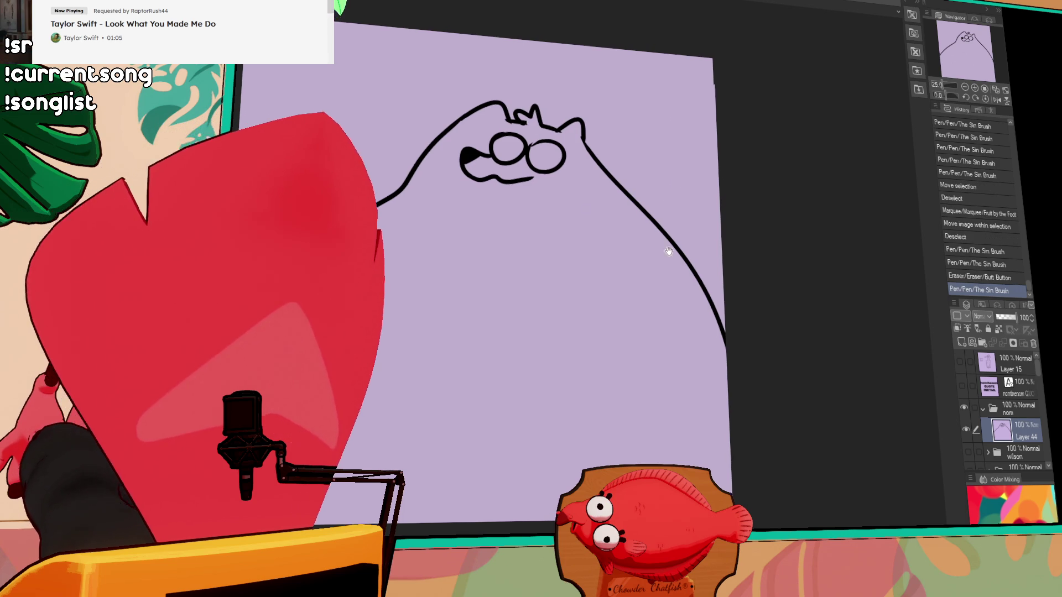
left_click(532, 164)
left_click(508, 150)
key("ctrl+z")
key("ctrl+z")
key("ctrl+y")
key("ctrl+y")
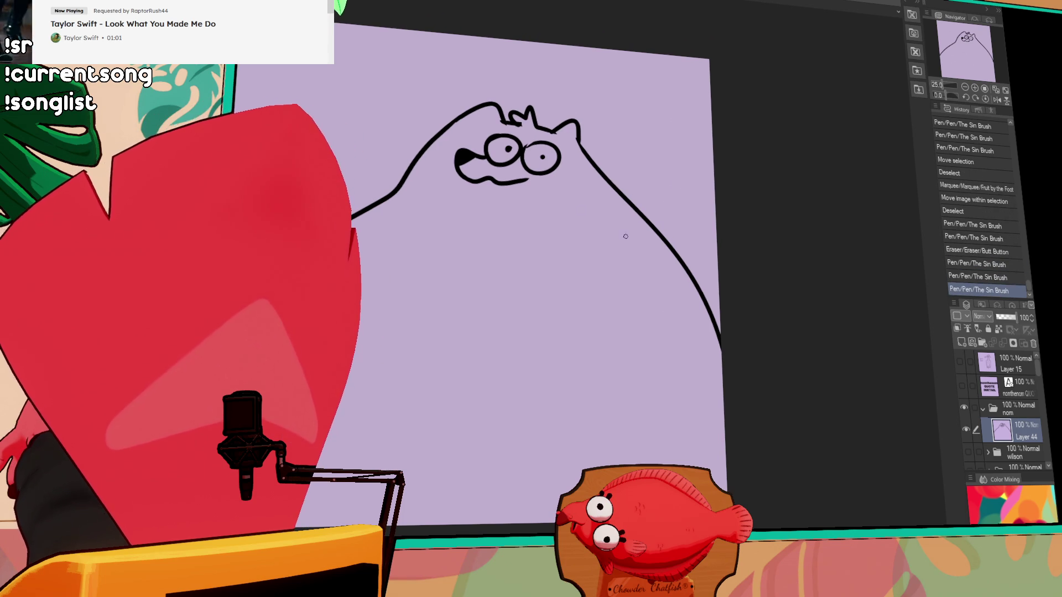
left_click(975, 87)
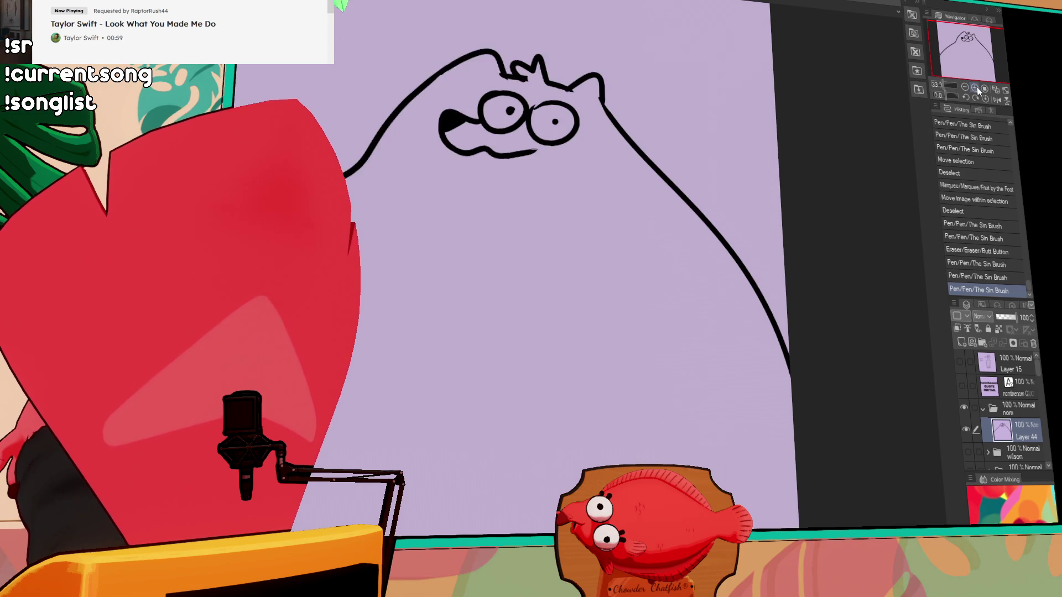
Zoom to 50% on the creature's right side and sketch trial arm strokes
left_click(974, 87)
mouse_move(890, 109)
left_mouse_down()
mouse_move(644, 403)
mouse_move(641, 463)
left_mouse_up()
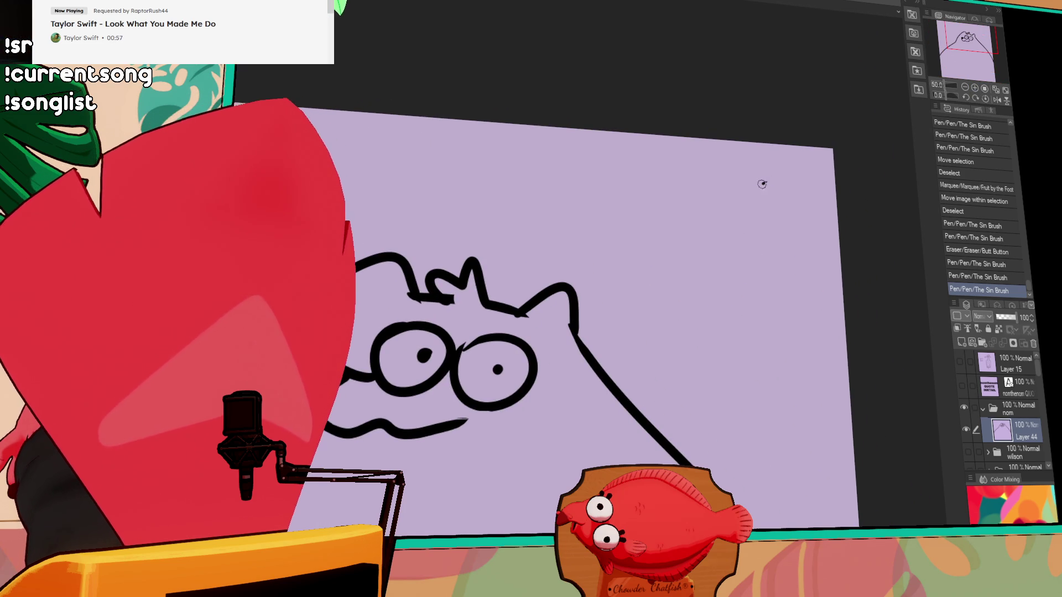
mouse_move(780, 182)
left_mouse_down()
mouse_move(663, 292)
mouse_move(786, 302)
left_mouse_up()
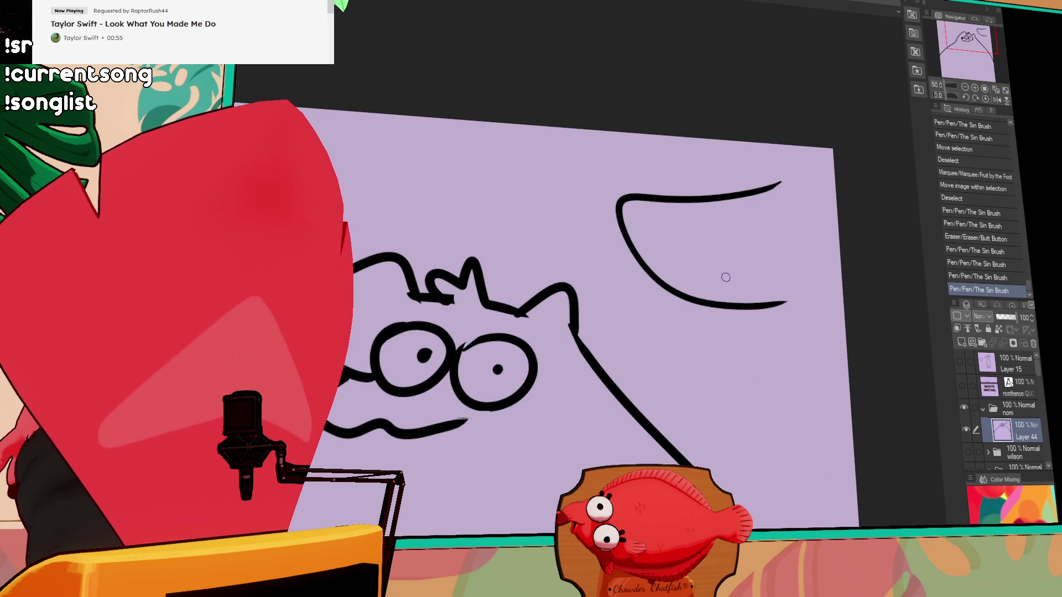
mouse_move(620, 213)
left_mouse_down()
mouse_move(733, 280)
mouse_move(799, 268)
left_mouse_up()
key("ctrl+z")
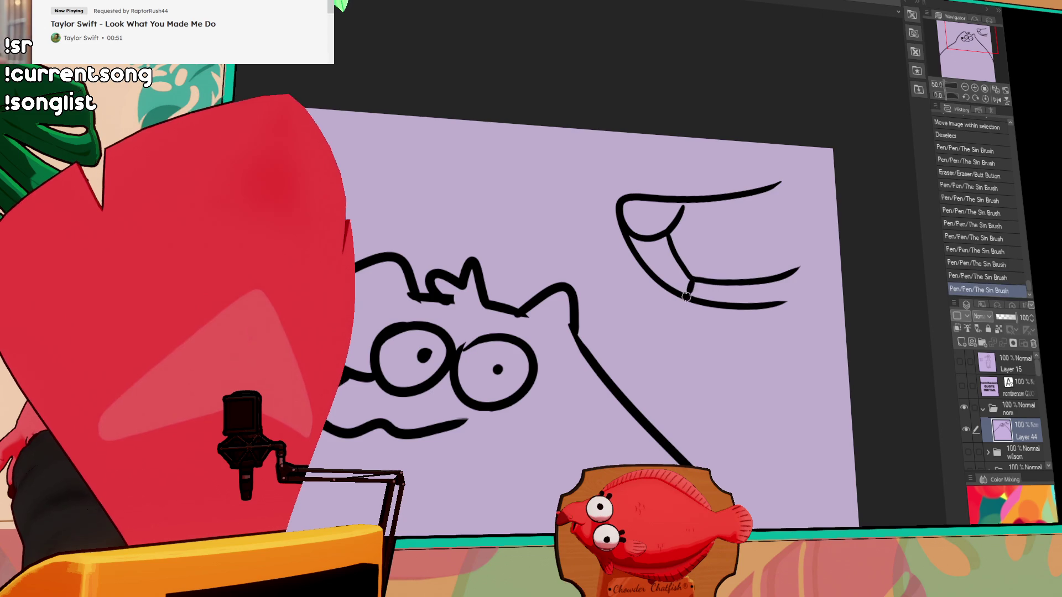
key("ctrl+z")
mouse_move(734, 272)
left_mouse_down()
mouse_move(824, 244)
mouse_move(766, 286)
mouse_move(818, 255)
left_mouse_up()
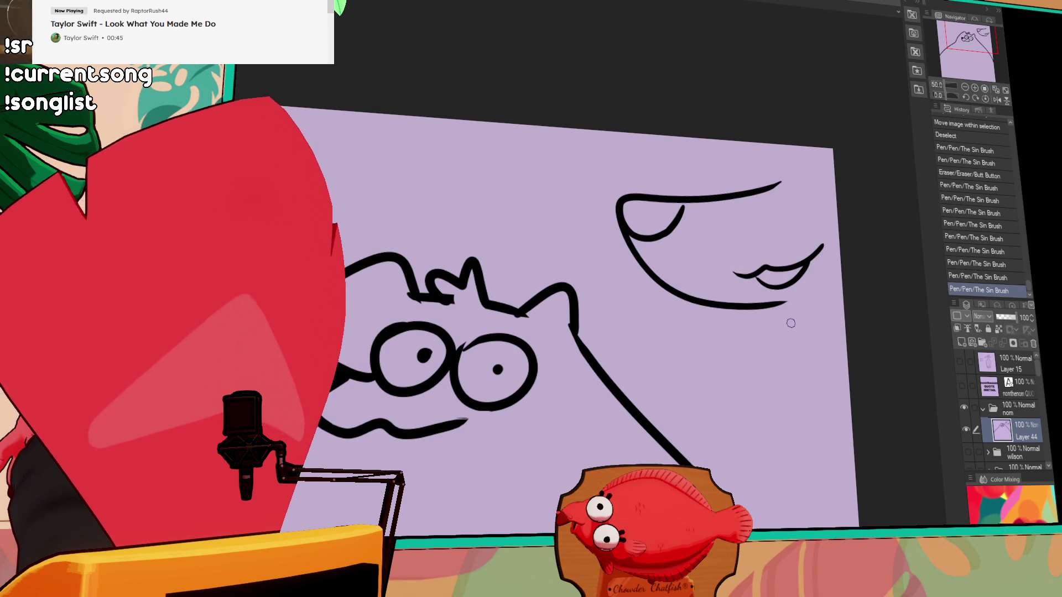
Lasso and delete the arm strokes, deselect, and erase the right ear line
mouse_move(842, 297)
left_mouse_down()
mouse_move(853, 182)
mouse_move(838, 290)
left_mouse_up()
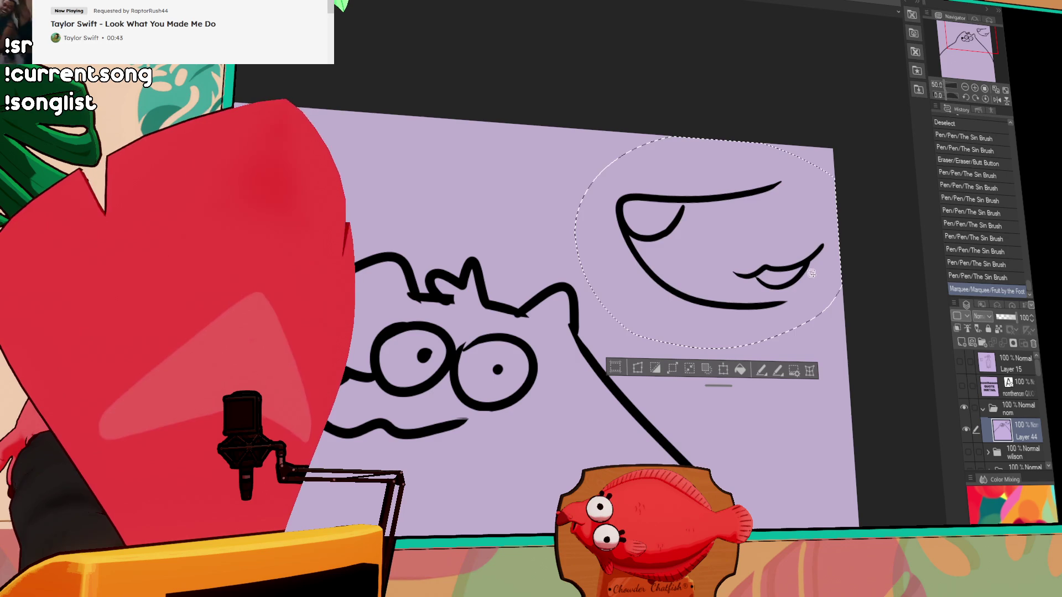
key("Delete")
key("ctrl+minus")
key("ctrl+minus")
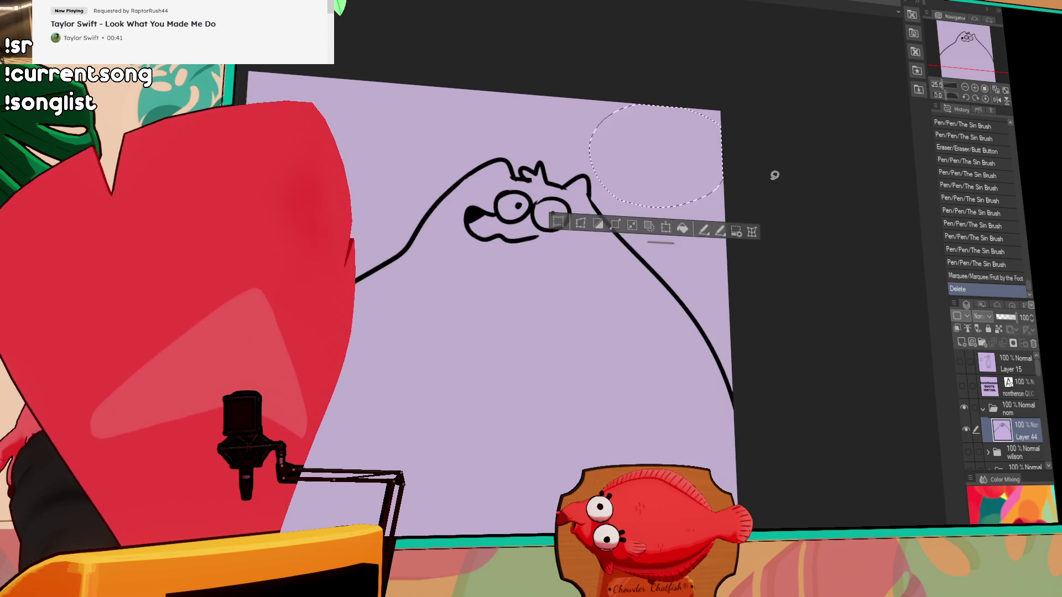
key("ctrl+d")
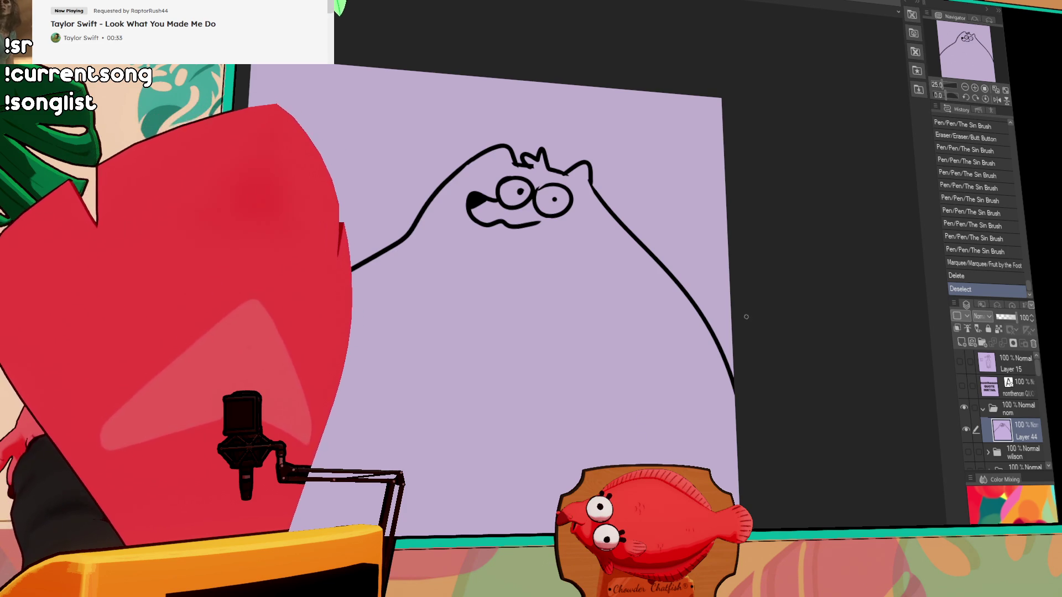
left_click_drag(742, 339, 745, 341)
Redraw the right ear, clean up the cheek and mouth lines, and add a belly curve
mouse_move(564, 166)
left_mouse_down()
mouse_move(597, 185)
mouse_move(600, 224)
left_mouse_up()
mouse_move(600, 224)
left_mouse_down()
mouse_move(590, 200)
mouse_move(522, 197)
left_mouse_up()
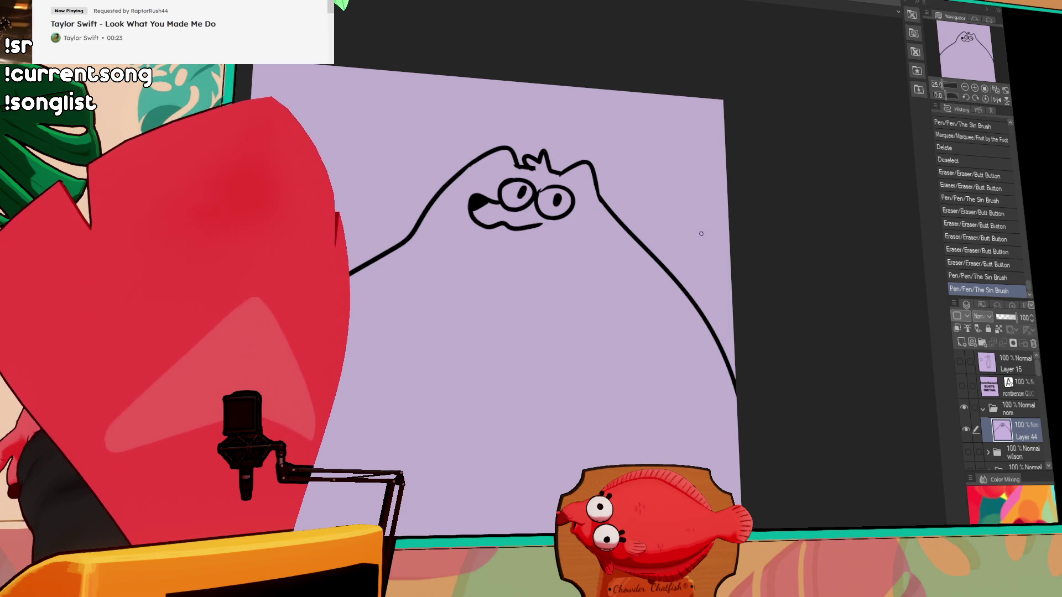
left_click_drag(422, 247, 519, 300)
left_click_drag(533, 222, 591, 217)
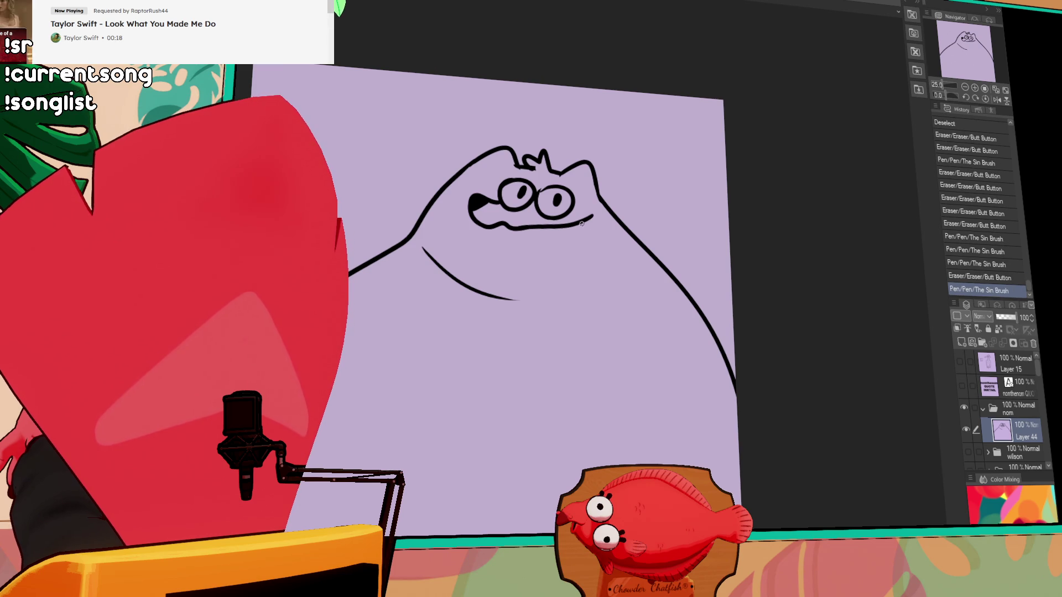
Draw a tongue hanging from the mouth and refine where it meets the mouth
mouse_move(497, 227)
left_mouse_down()
mouse_move(500, 253)
mouse_move(520, 237)
left_mouse_up()
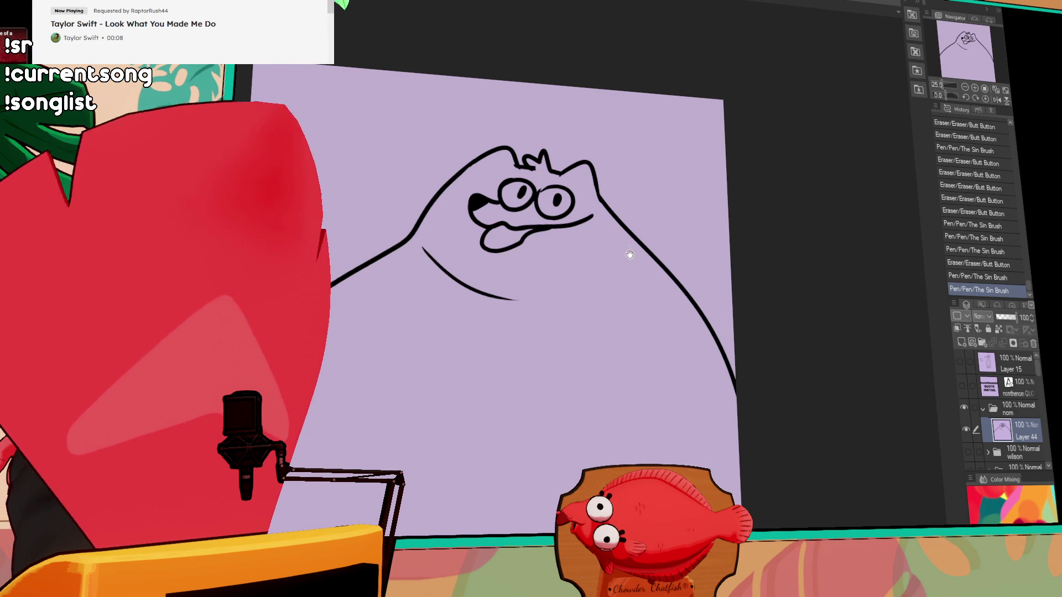
scroll(623, 248, "left", 3)
mouse_move(623, 248)
left_mouse_down()
mouse_move(609, 243)
mouse_move(664, 219)
left_mouse_up()
left_click_drag(609, 265, 602, 268)
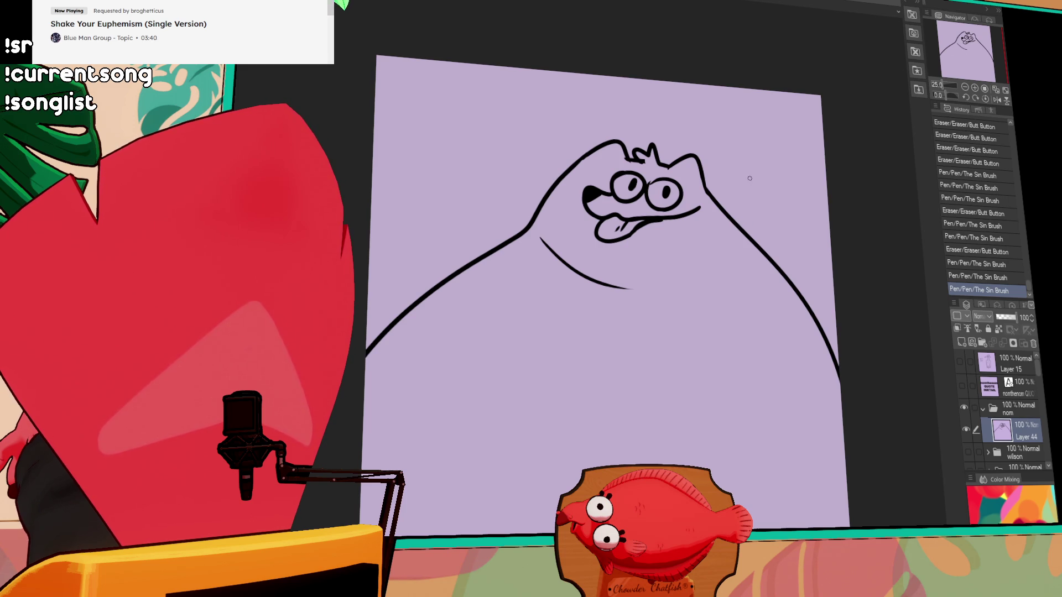
Redraw the right ear as one stroke and move the whole face up and left
left_click_drag(692, 157, 716, 199)
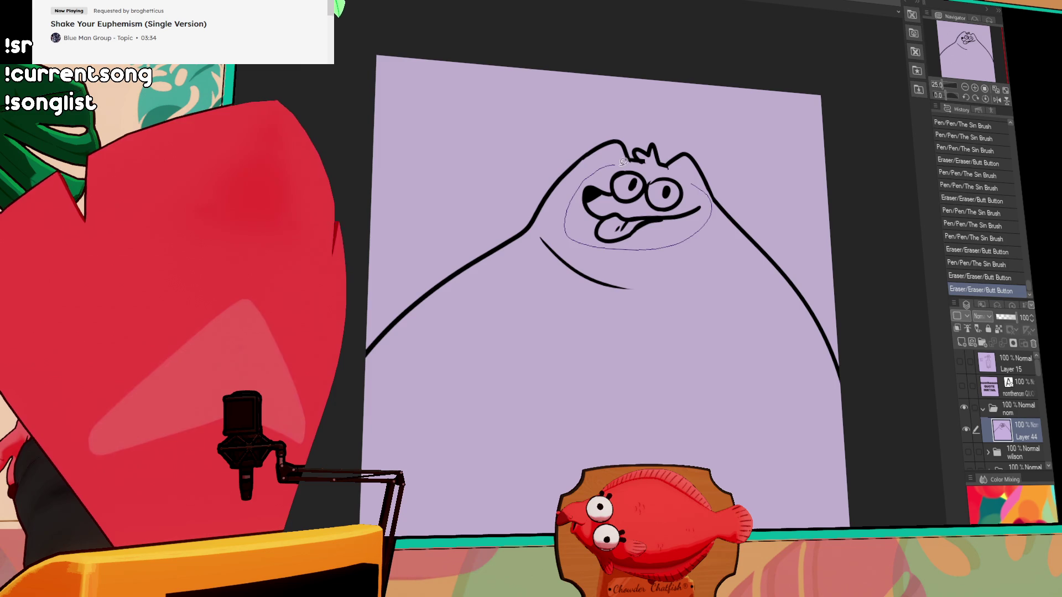
left_click_drag(616, 160, 611, 163)
left_click_drag(642, 210, 632, 202)
key("ctrl+d")
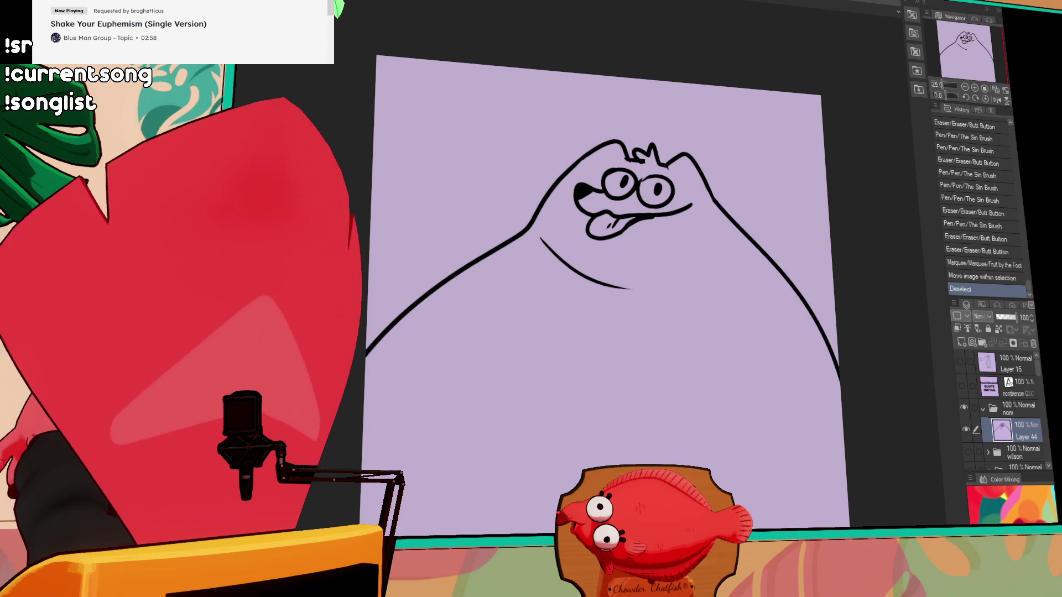
Add fur tufts on the left and right shoulders, trimming the shoulder lines
mouse_move(535, 218)
left_mouse_down()
mouse_move(540, 203)
mouse_move(531, 224)
left_mouse_up()
mouse_move(723, 210)
left_mouse_down()
mouse_move(756, 221)
mouse_move(718, 233)
mouse_move(755, 219)
left_mouse_up()
left_click(729, 217)
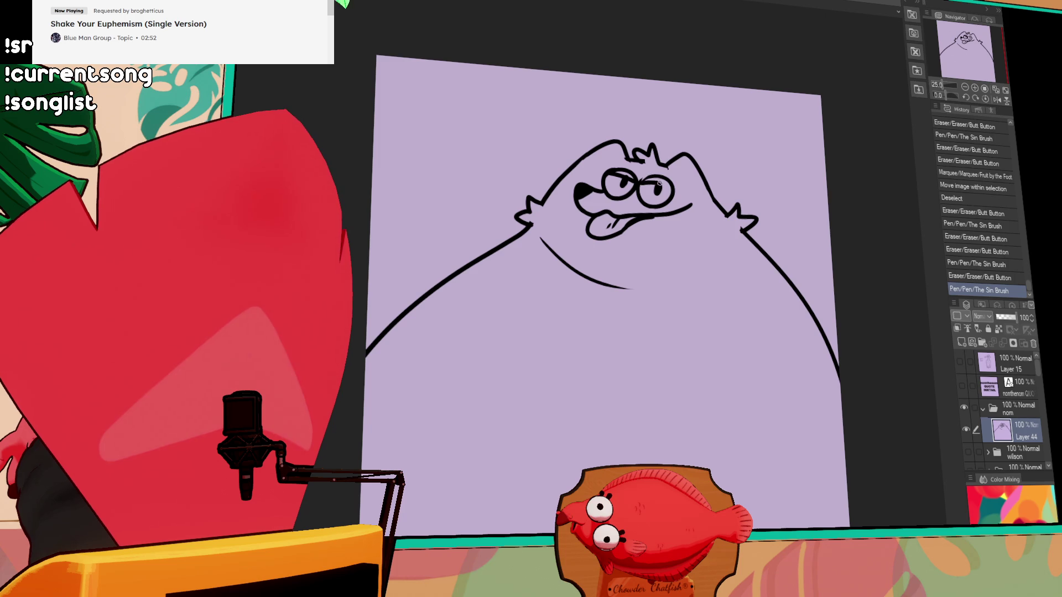
left_click_drag(867, 242, 830, 232)
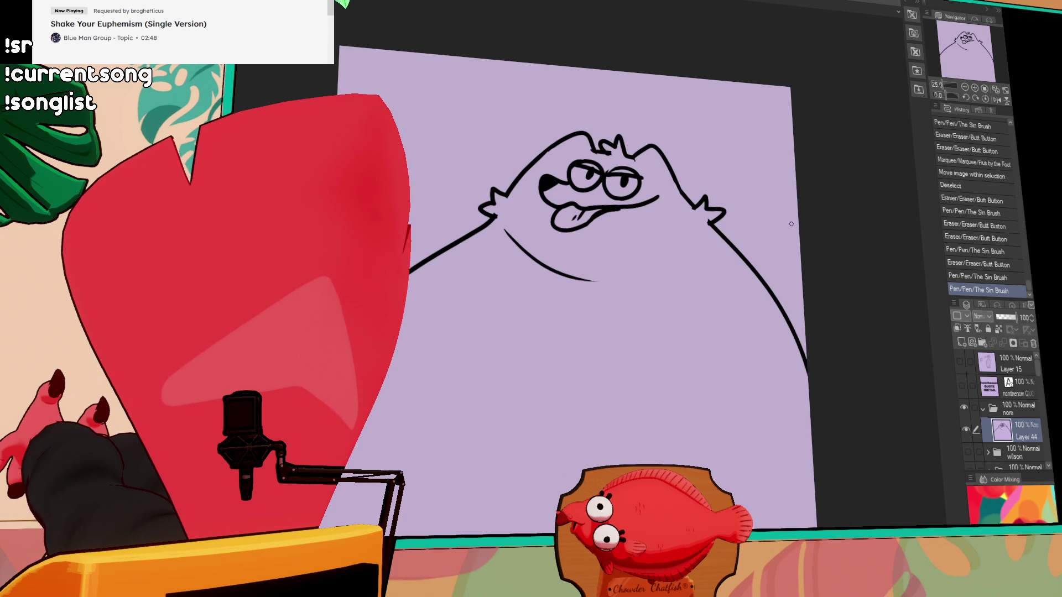
left_click_drag(792, 224, 806, 213)
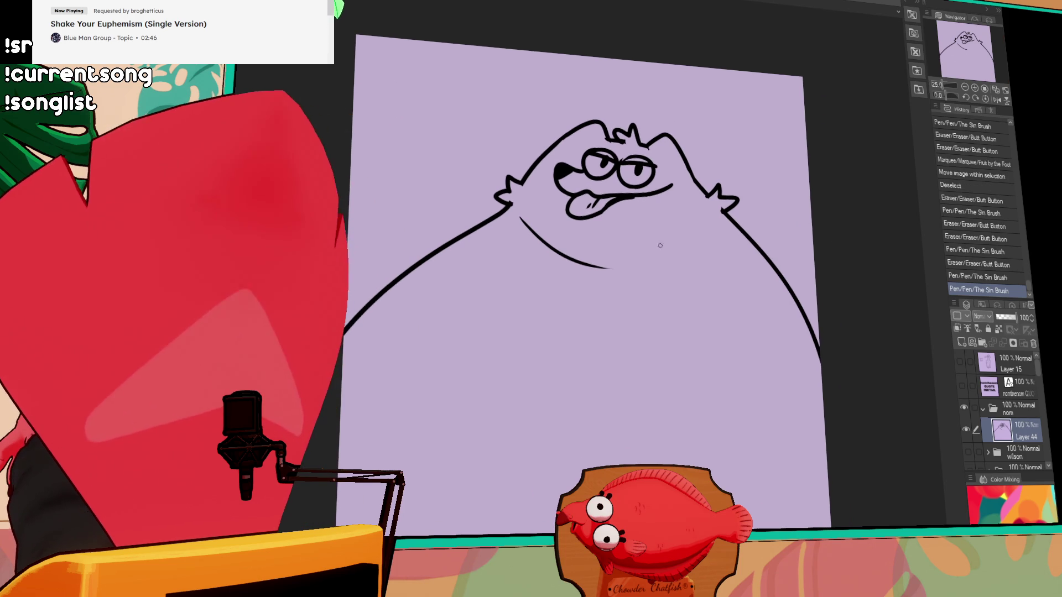
Draw a chest line under the face and a left arm curving down from the shoulder
left_click_drag(644, 263, 697, 234)
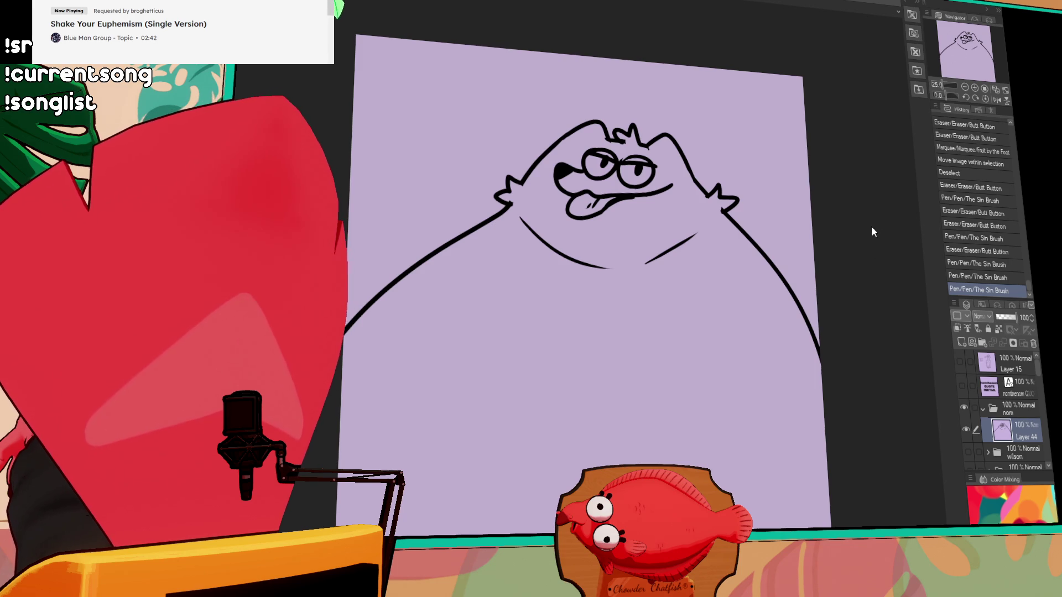
mouse_move(647, 146)
left_mouse_down()
mouse_move(699, 195)
mouse_move(679, 250)
mouse_move(690, 246)
mouse_move(682, 196)
left_mouse_up()
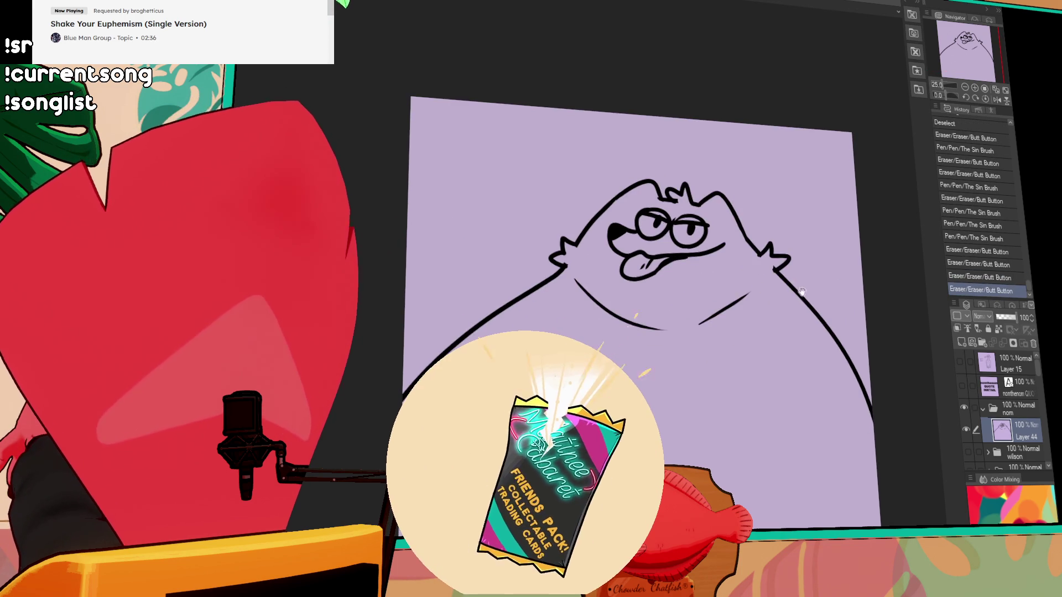
left_click_drag(797, 280, 792, 215)
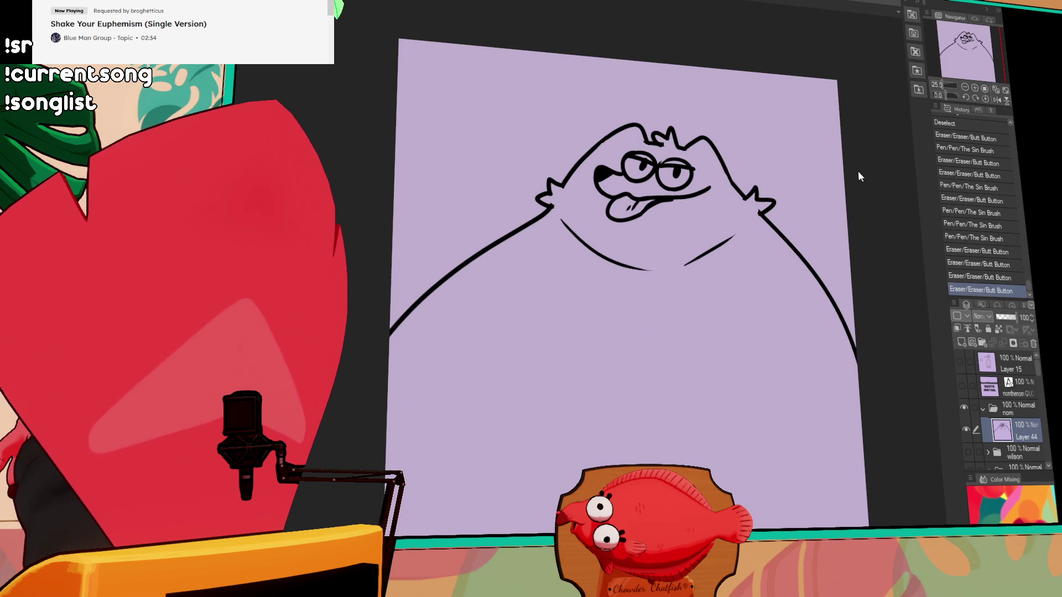
left_click_drag(539, 261, 455, 417)
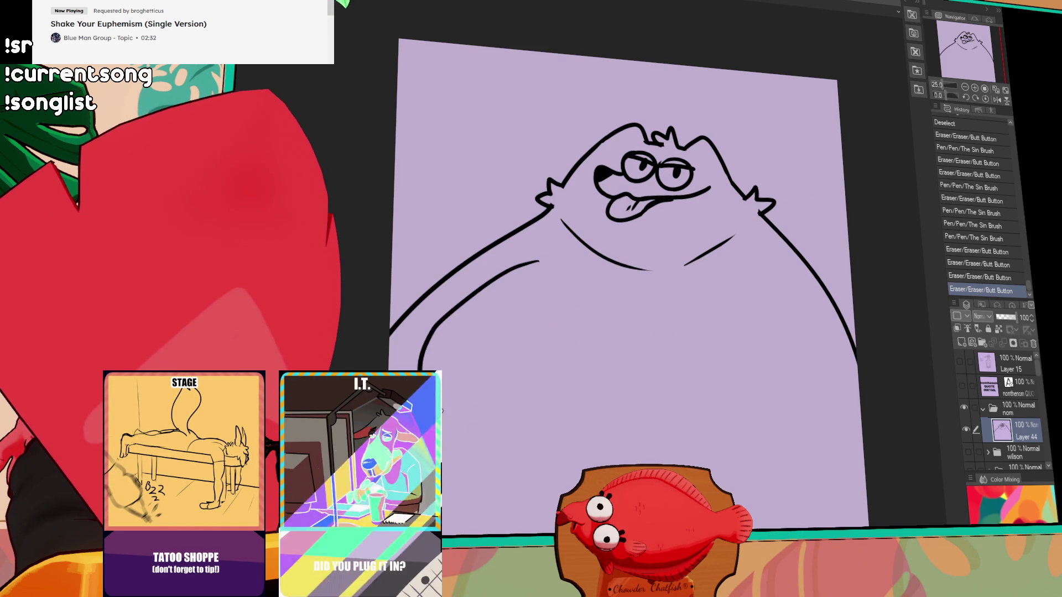
left_click_drag(754, 339, 684, 323)
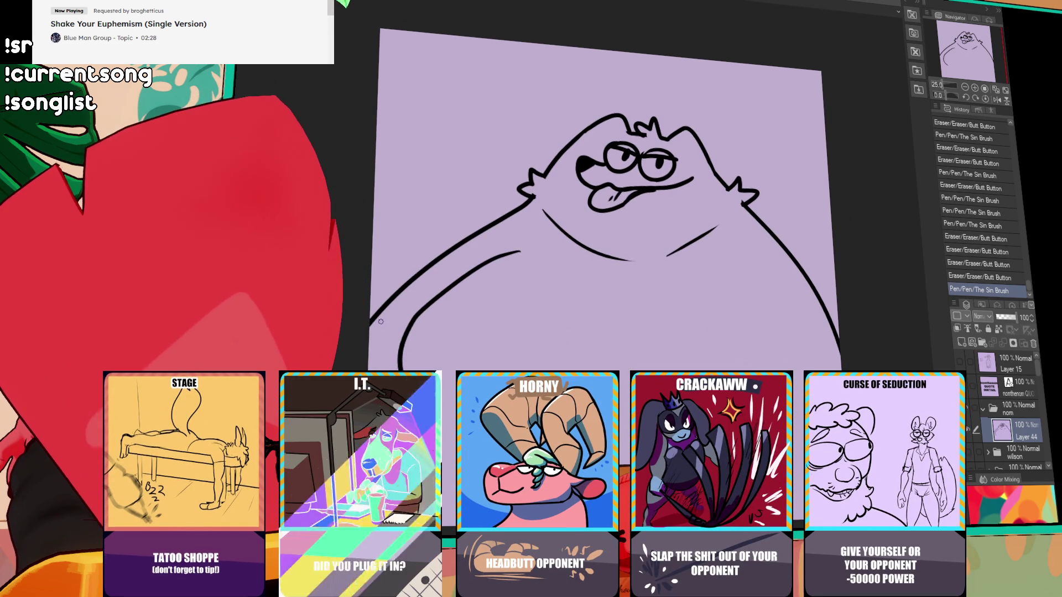
Erase the stray left cheek line and redraw the right body line from the shoulder
mouse_move(511, 215)
left_mouse_down()
mouse_move(403, 287)
mouse_move(506, 218)
mouse_move(372, 257)
left_mouse_up()
mouse_move(753, 222)
left_mouse_down()
mouse_move(838, 354)
mouse_move(835, 290)
left_mouse_up()
left_click_drag(837, 326, 810, 299)
key("ctrl+z")
key("ctrl+z")
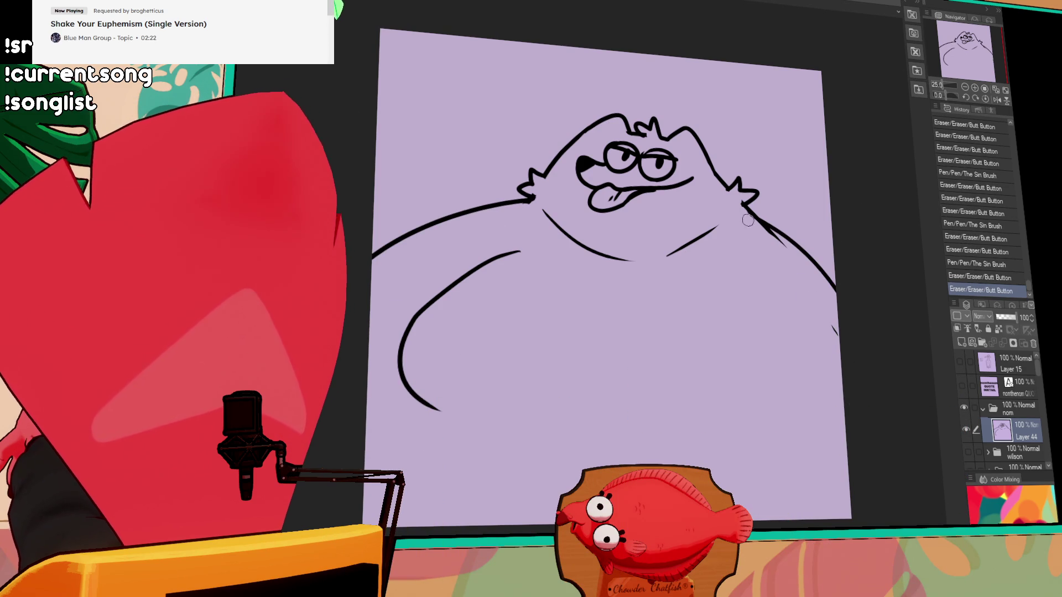
left_click_drag(747, 214, 835, 305)
key("ctrl+z")
key("ctrl+y")
left_click_drag(843, 346, 813, 322)
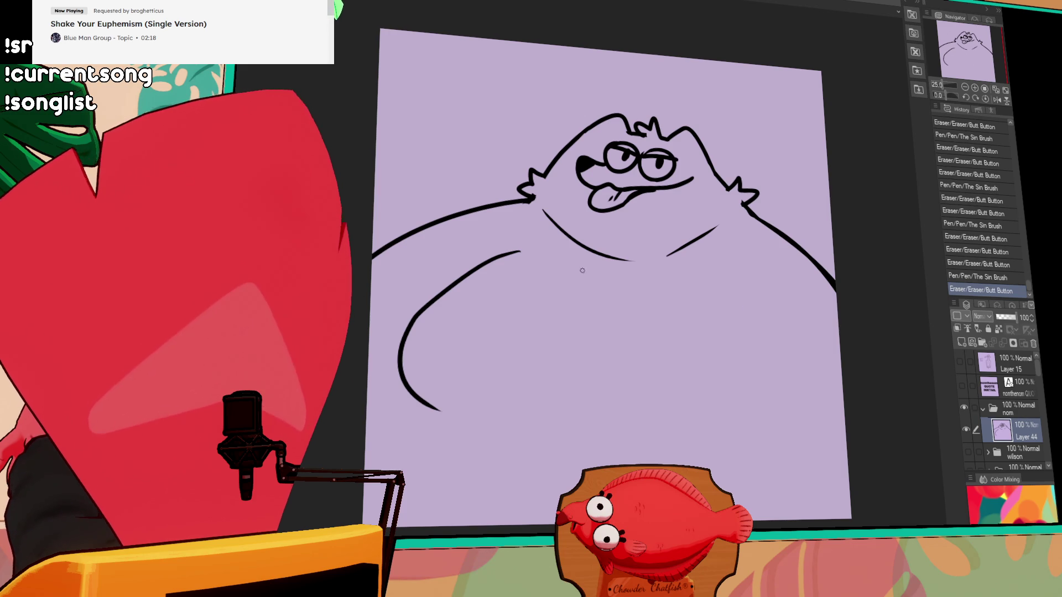
Lasso the left arm line and shift it up and left
left_click_drag(378, 439, 517, 387)
mouse_move(566, 320)
left_mouse_down()
mouse_move(550, 310)
mouse_move(569, 355)
left_mouse_up()
key("ctrl+d")
Rework the left arm's upper end and redraw the upper arm line reaching up-right
mouse_move(597, 301)
left_mouse_down()
mouse_move(560, 321)
mouse_move(611, 297)
left_mouse_up()
key("ctrl+z")
left_click_drag(506, 358, 622, 292)
key("ctrl+z")
left_click_drag(494, 369, 617, 293)
key("ctrl+z")
mouse_move(534, 338)
left_mouse_down()
mouse_move(608, 309)
mouse_move(782, 280)
mouse_move(763, 271)
left_mouse_up()
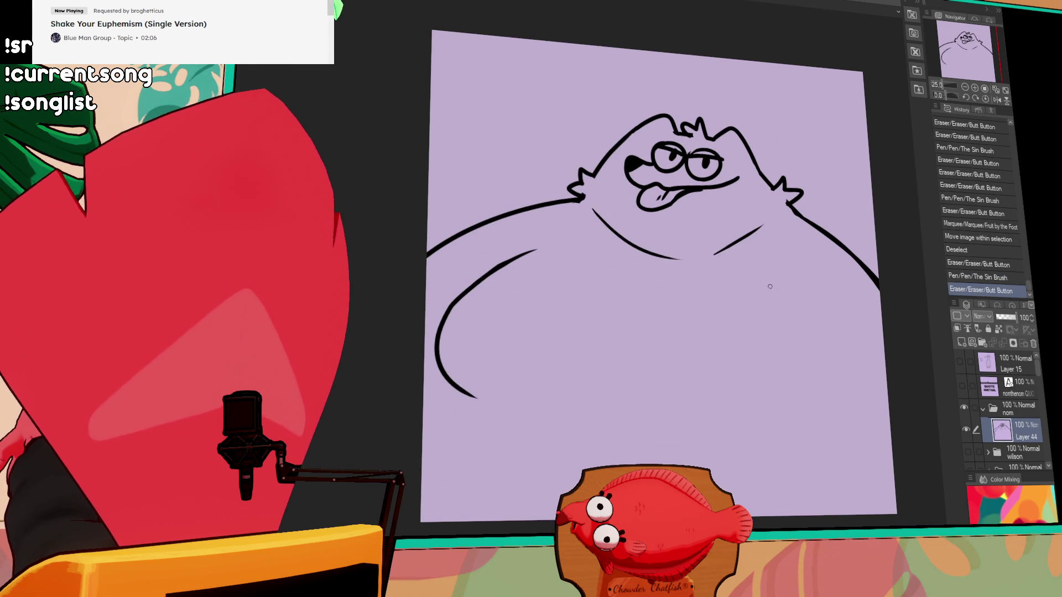
Try several extensions of the lower arm curve, undoing each one
scroll(774, 295, "down", 2)
left_click_drag(468, 371, 561, 382)
key("ctrl+z")
left_click_drag(462, 372, 586, 376)
key("ctrl+z")
left_click_drag(455, 365, 609, 375)
key("ctrl+z")
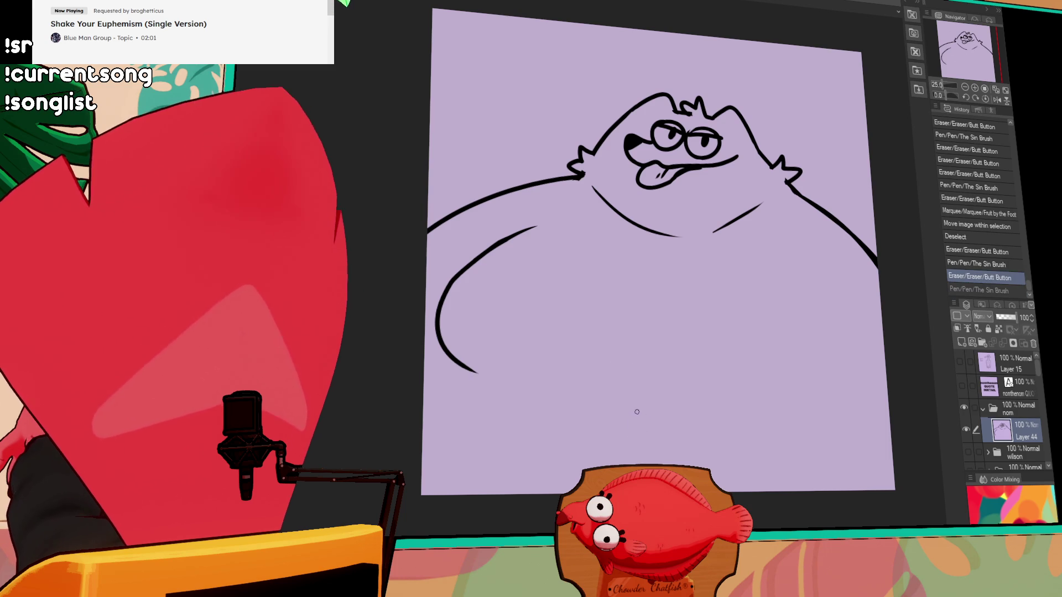
Redraw the right belly line lower, add a short side stroke, and refine the right claw
left_click_drag(713, 229, 746, 212)
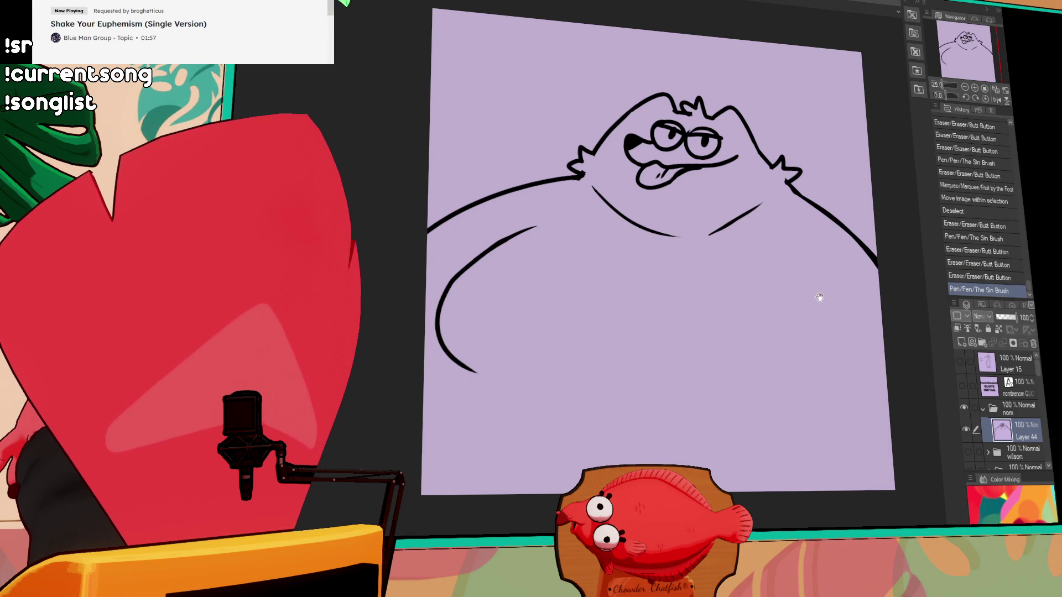
left_click_drag(469, 259, 465, 241)
key("ctrl+z")
key("ctrl+z")
key("ctrl+y")
key("ctrl+z")
key("ctrl+y")
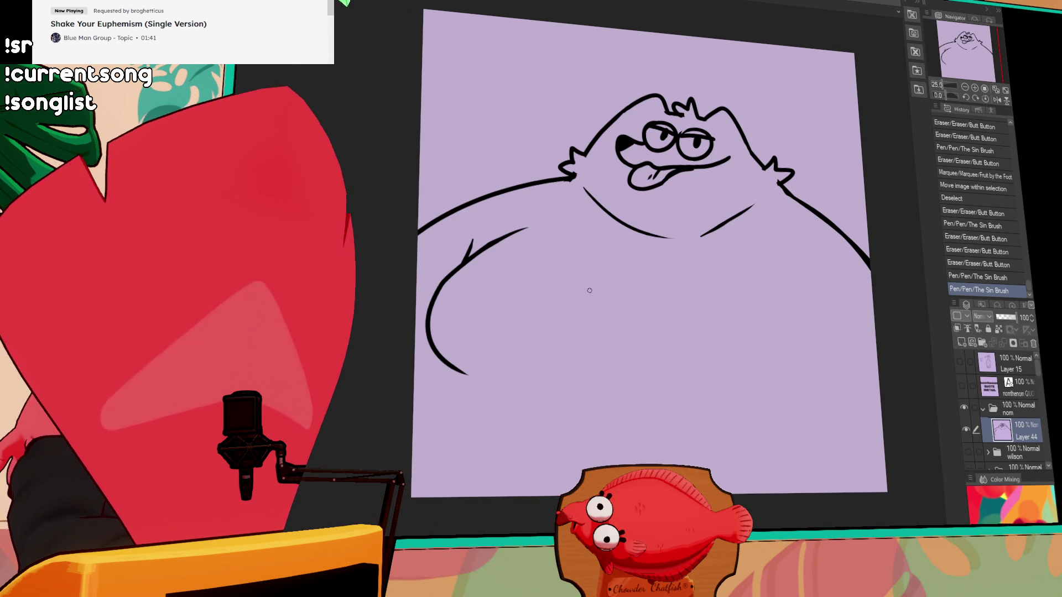
mouse_move(777, 179)
left_mouse_down()
mouse_move(771, 188)
mouse_move(786, 190)
left_mouse_up()
left_click_drag(780, 182, 799, 203)
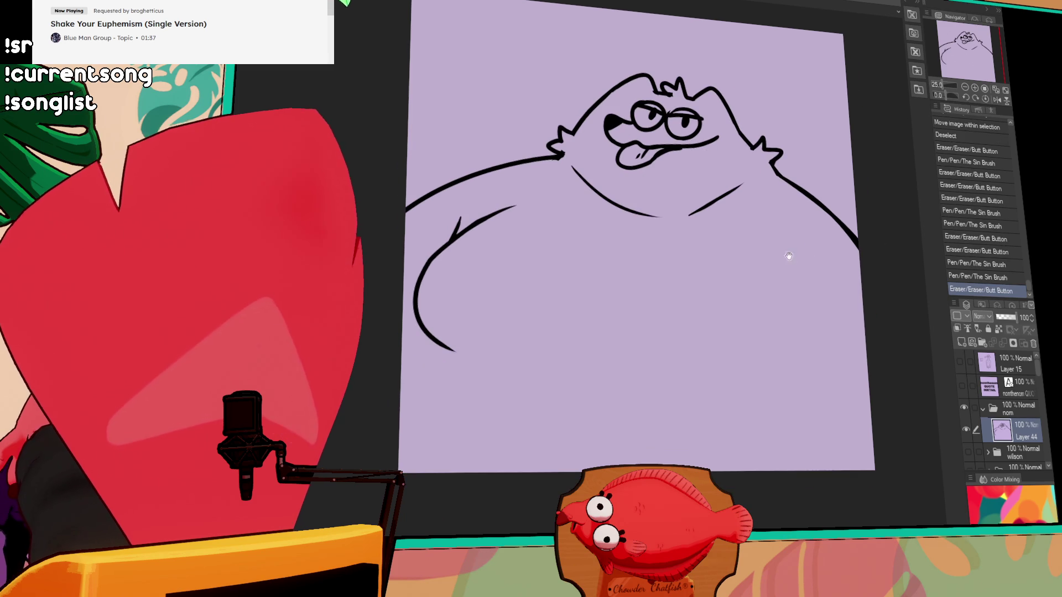
Draw a long curved line across the lower belly outlining the body's bottom
left_click_drag(545, 356, 638, 345)
key("ctrl+z")
left_click_drag(558, 361, 715, 386)
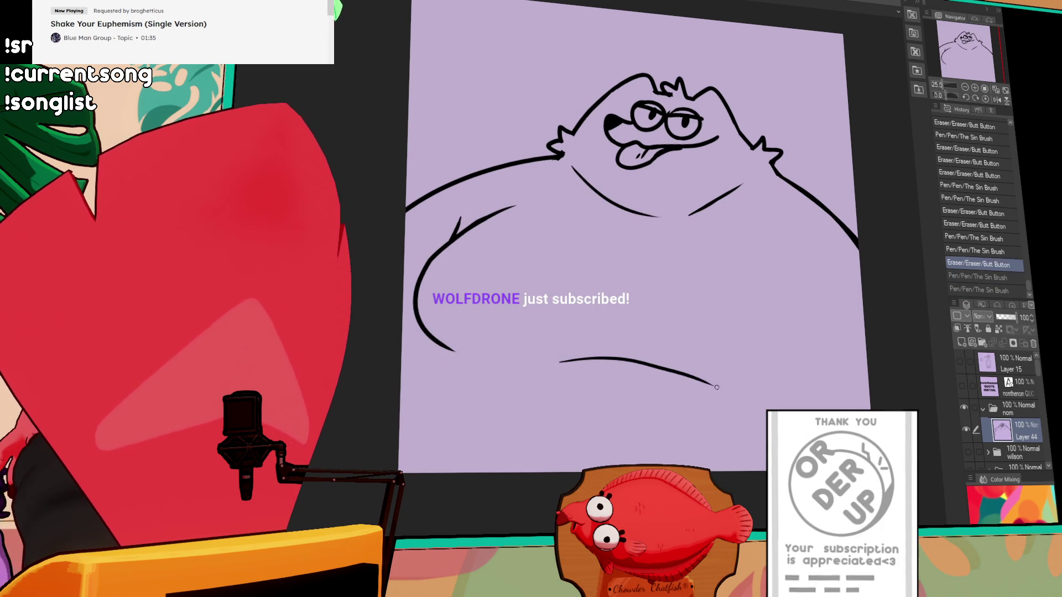
left_click_drag(780, 224, 749, 209)
left_click_drag(776, 281, 781, 300)
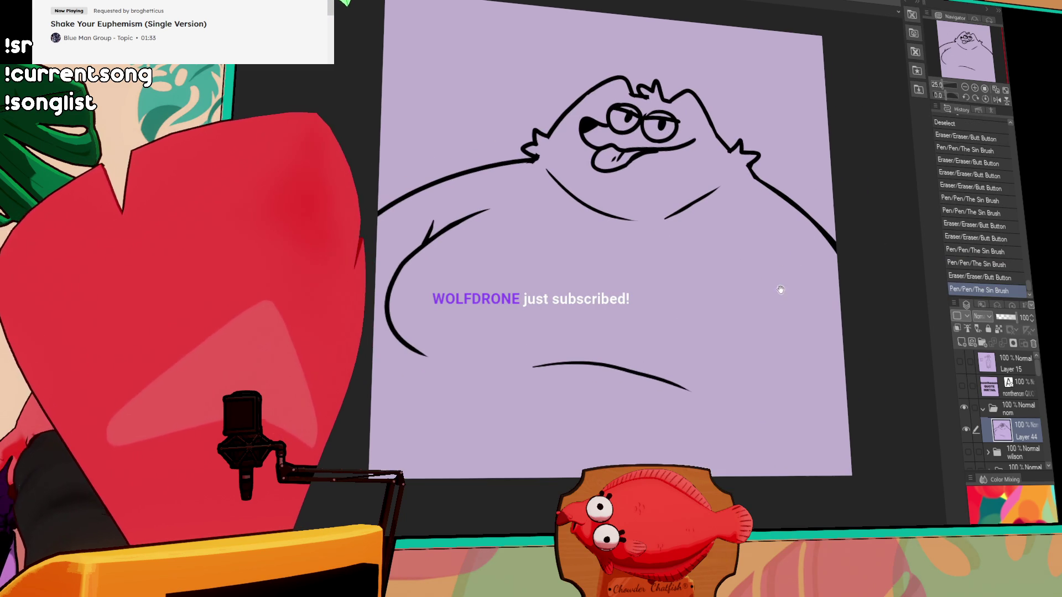
left_click_drag(877, 137, 874, 150)
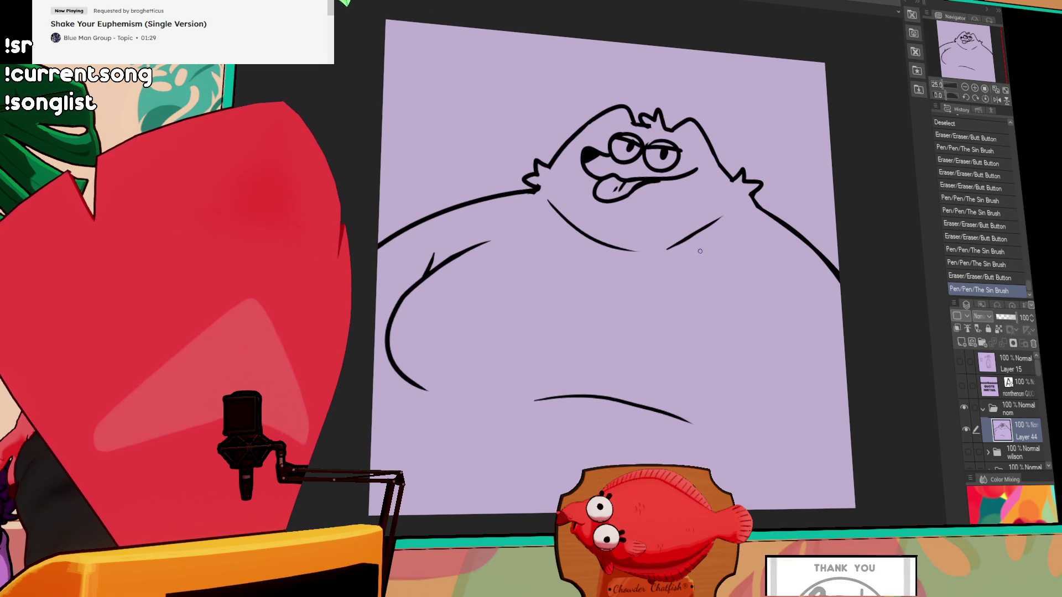
left_click_drag(694, 247, 732, 280)
key("ctrl+z")
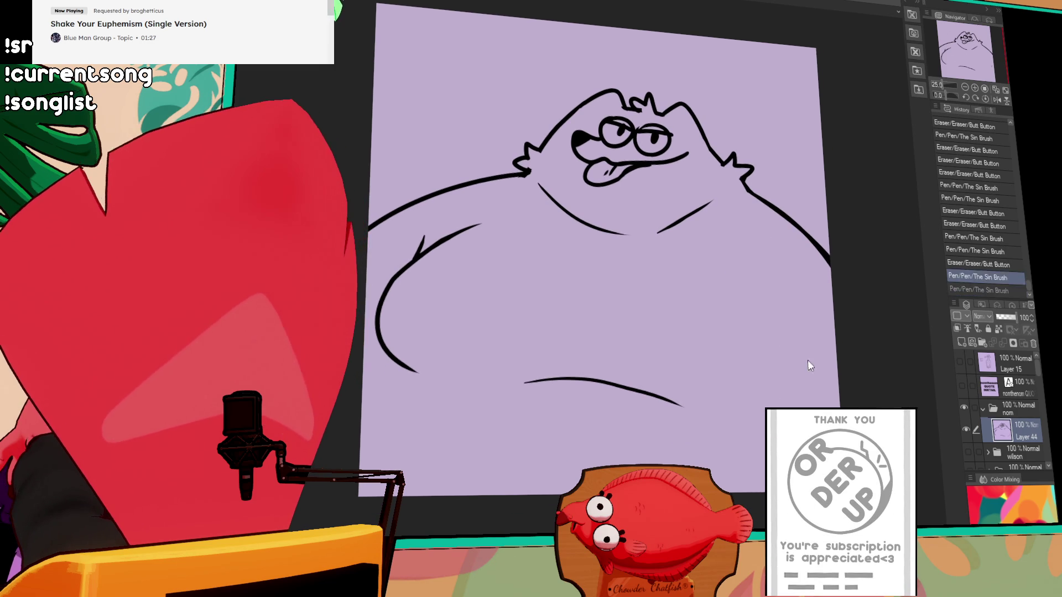
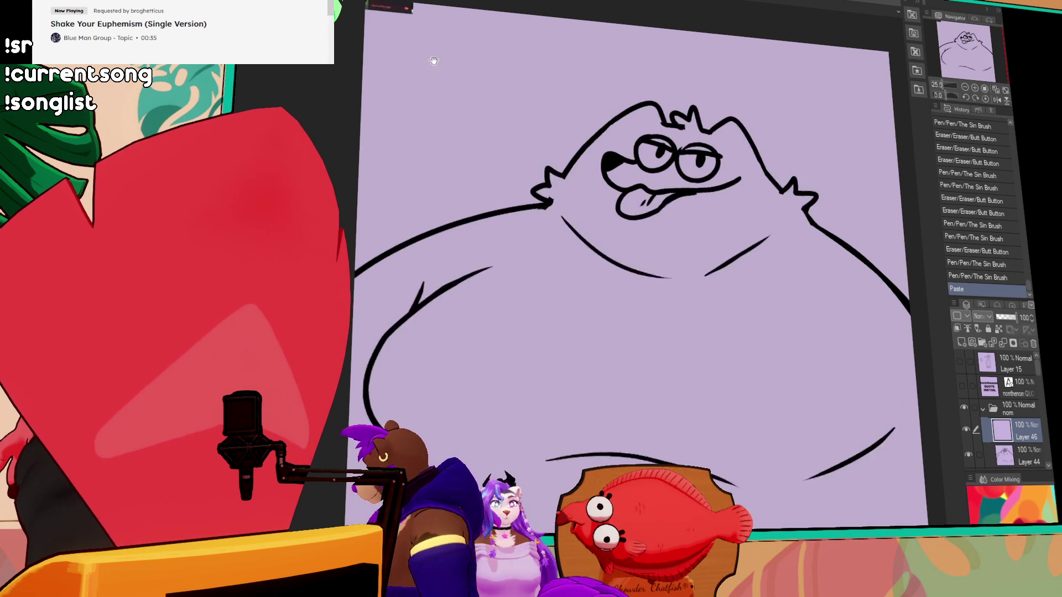
Delete the accidentally pasted Report Message layer (Layer 46), then zoom back out to 25%
scroll(651, 422, "up", 5)
key("ctrl+v")
left_click_drag(651, 421, 475, 284)
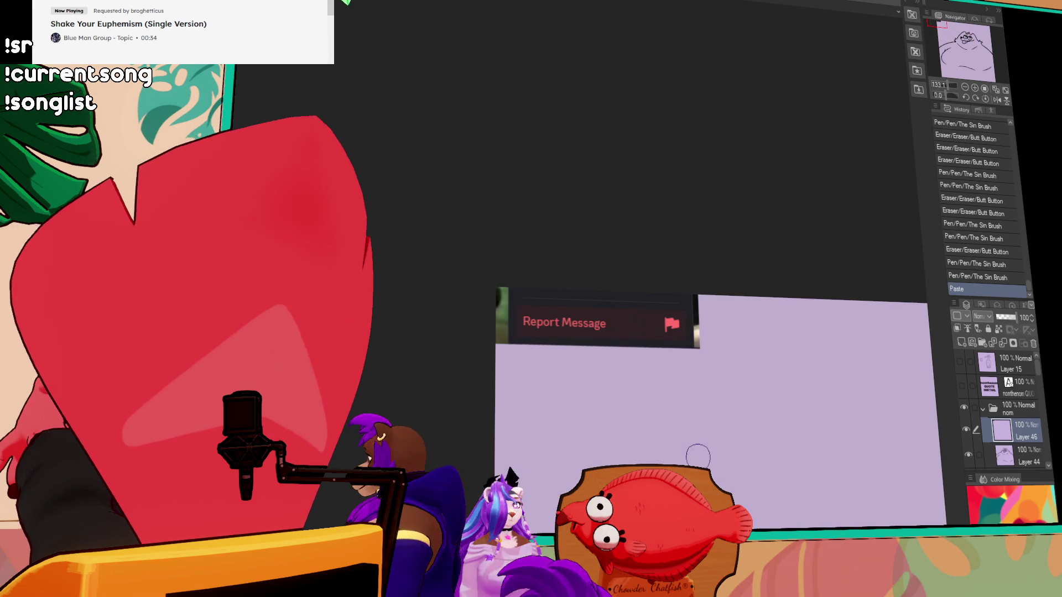
scroll(694, 453, "up", 3)
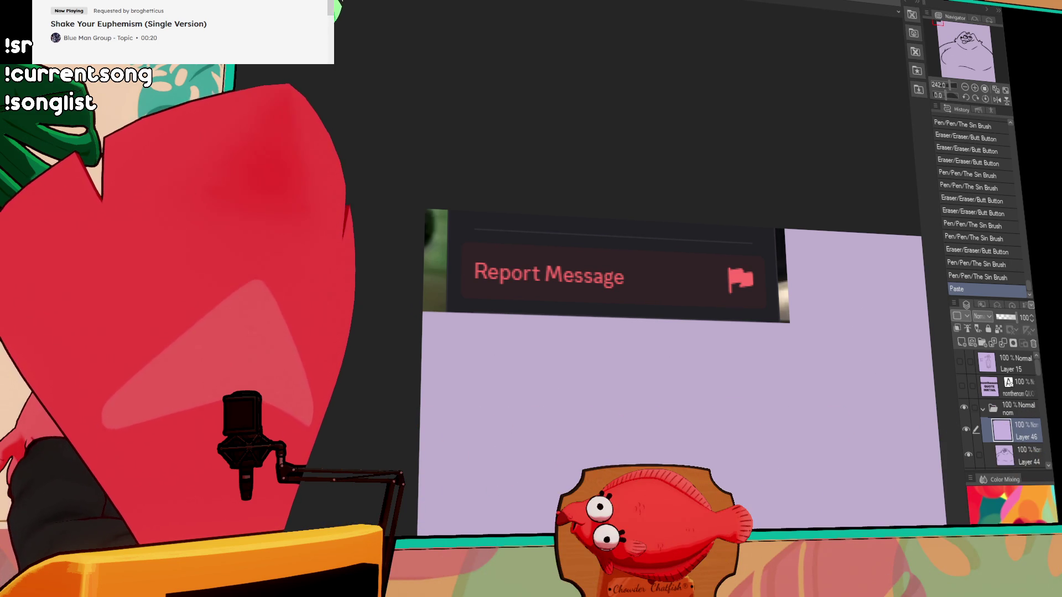
left_click(1033, 344)
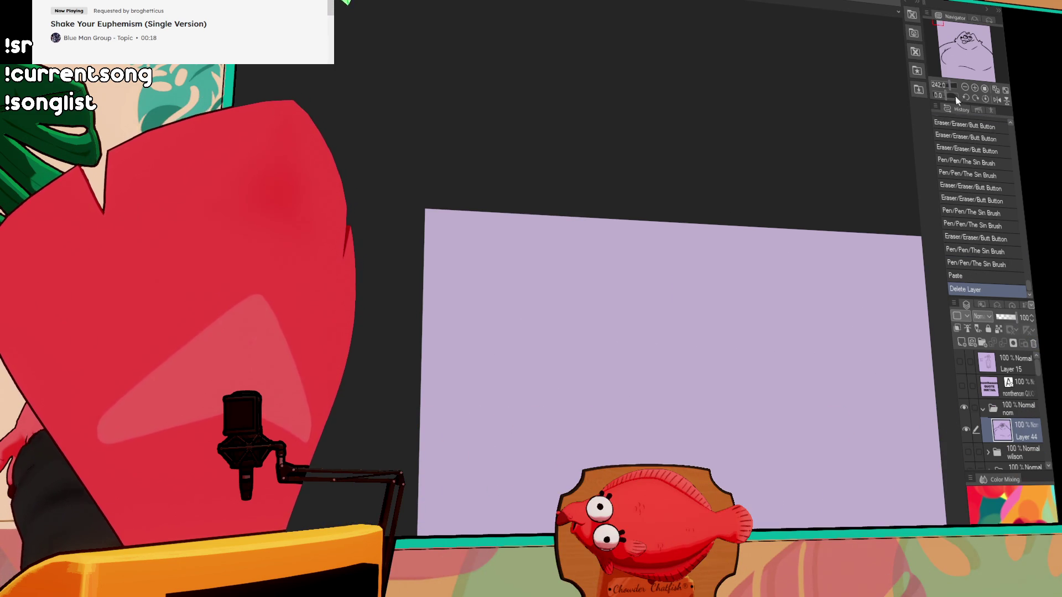
scroll(794, 489, "down", 5)
scroll(794, 489, "down", 3)
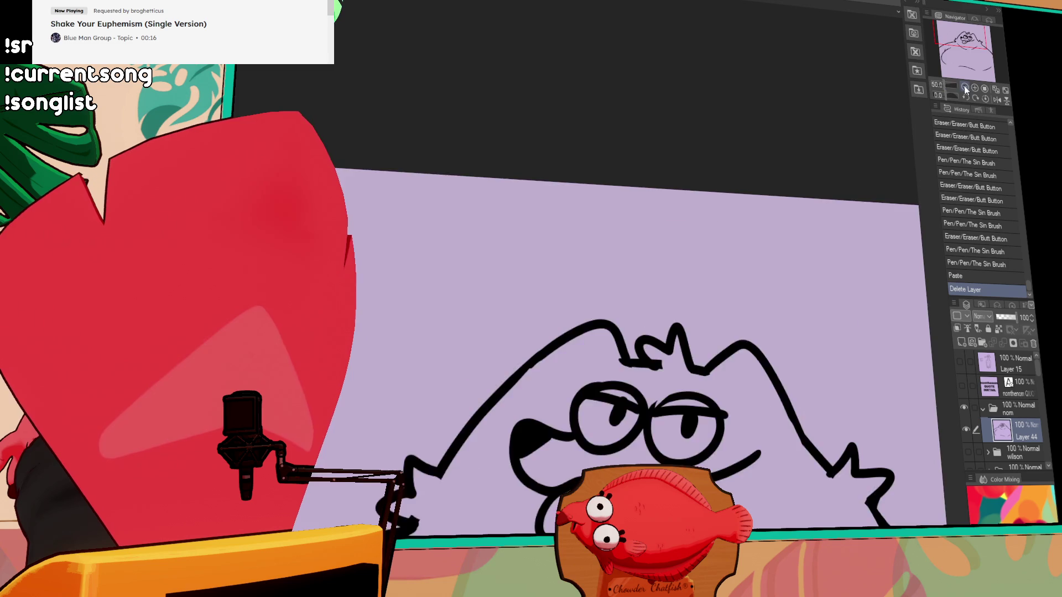
Draw the line down from the left arm and the right-side body line, redoing trial strokes
left_click_drag(702, 305, 711, 324)
mouse_move(453, 177)
left_mouse_down()
mouse_move(343, 232)
mouse_move(409, 194)
mouse_move(382, 215)
left_mouse_up()
key("ctrl+z")
key("ctrl+z")
left_click_drag(440, 166, 348, 234)
left_click_drag(684, 182, 760, 360)
key("ctrl+z")
left_click_drag(683, 186, 763, 381)
left_click_drag(674, 183, 664, 270)
Redraw the left body curve and extend the belly curve up toward the right arm
key("ctrl+z")
left_click_drag(437, 165, 544, 342)
key("ctrl+z")
left_click_drag(438, 166, 540, 343)
key("ctrl+z")
mouse_move(438, 166)
left_mouse_down()
mouse_move(475, 343)
mouse_move(667, 246)
left_mouse_up()
left_click_drag(676, 186, 653, 267)
key("ctrl+z")
key("ctrl+y")
Redraw the right body line longer downward, clean its end, and add a new blank layer
scroll(770, 231, "down", 3)
left_click_drag(662, 247, 658, 235)
left_click_drag(676, 188, 645, 252)
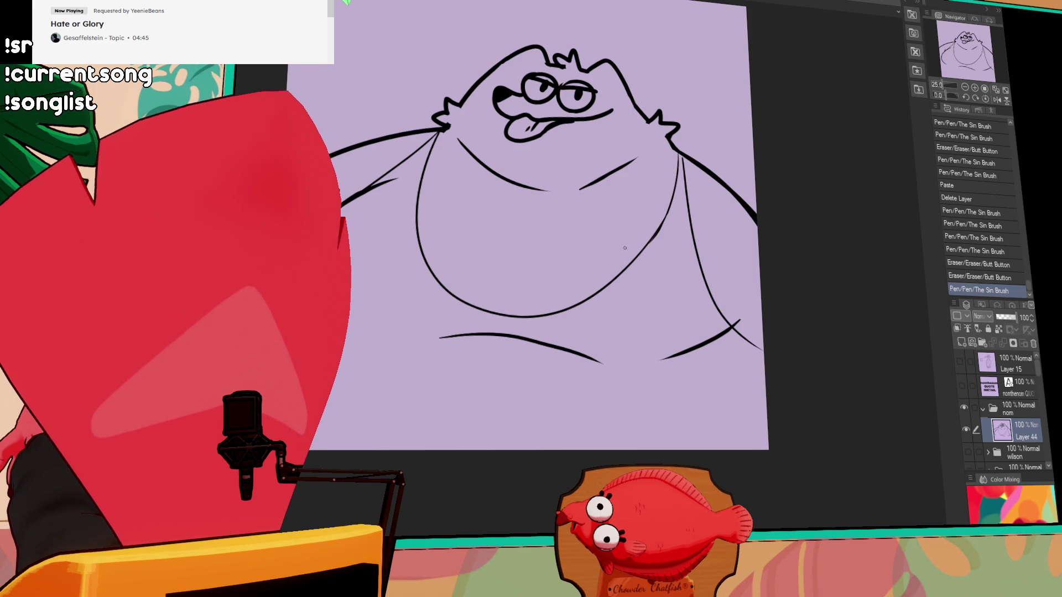
key("ctrl+z")
left_click_drag(761, 323, 759, 315)
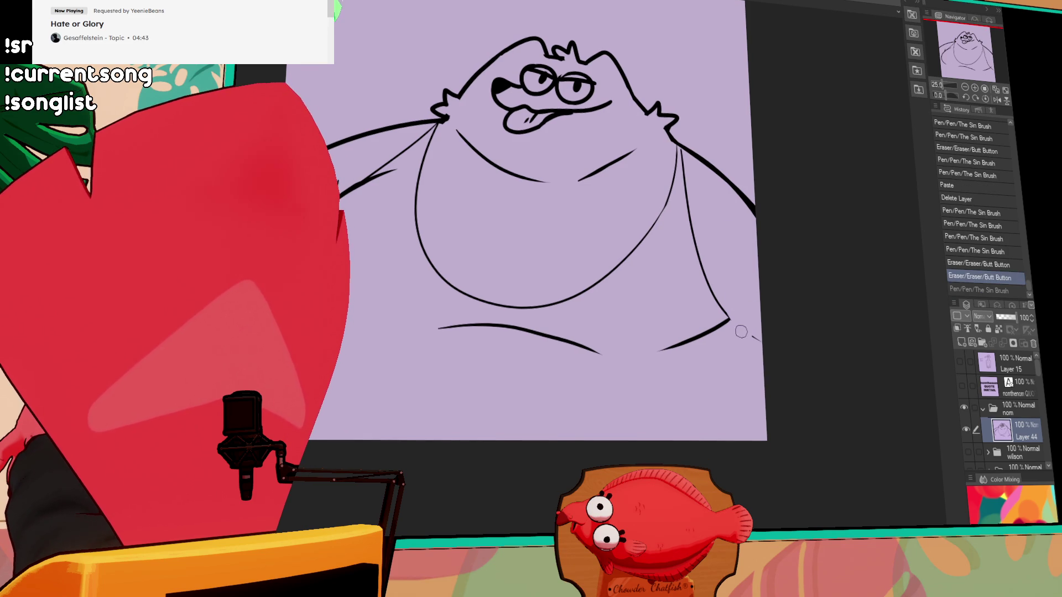
mouse_move(712, 283)
left_mouse_down()
mouse_move(701, 289)
mouse_move(798, 405)
left_mouse_up()
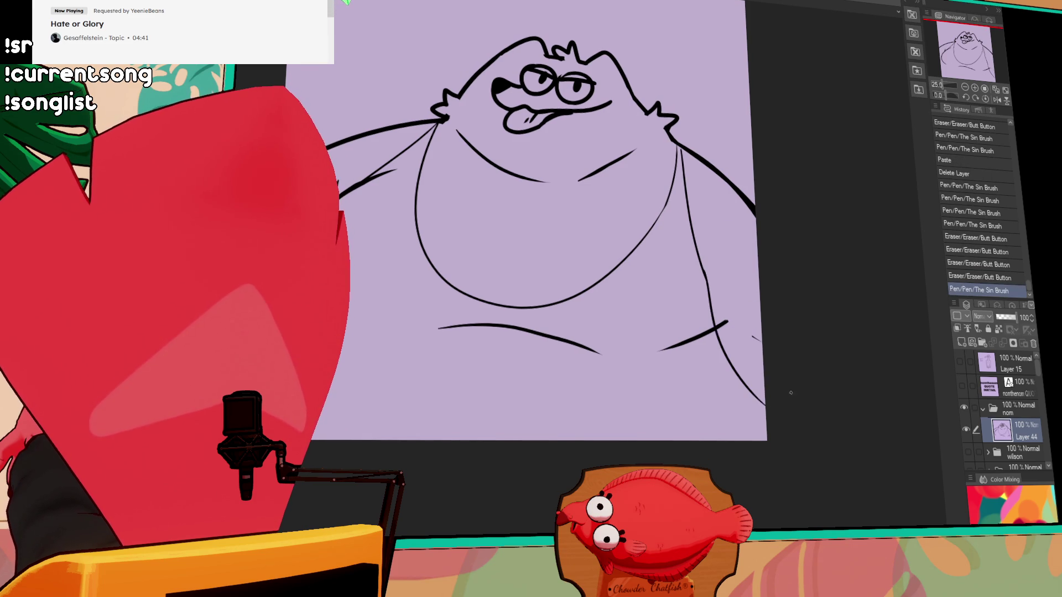
left_click_drag(730, 321, 719, 331)
left_click_drag(733, 318, 728, 325)
scroll(785, 315, "up", 3)
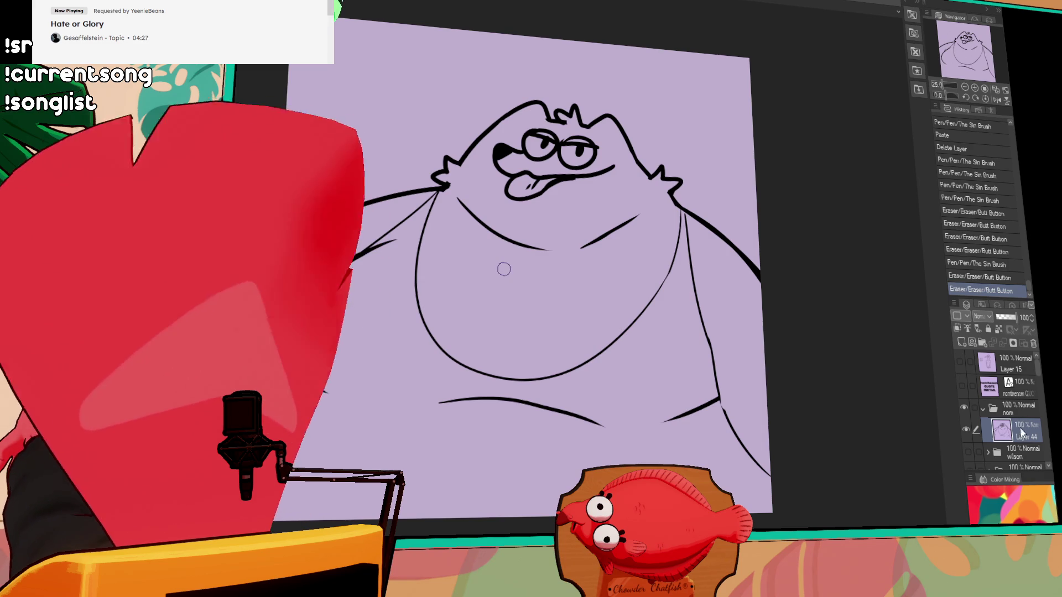
left_click(972, 343)
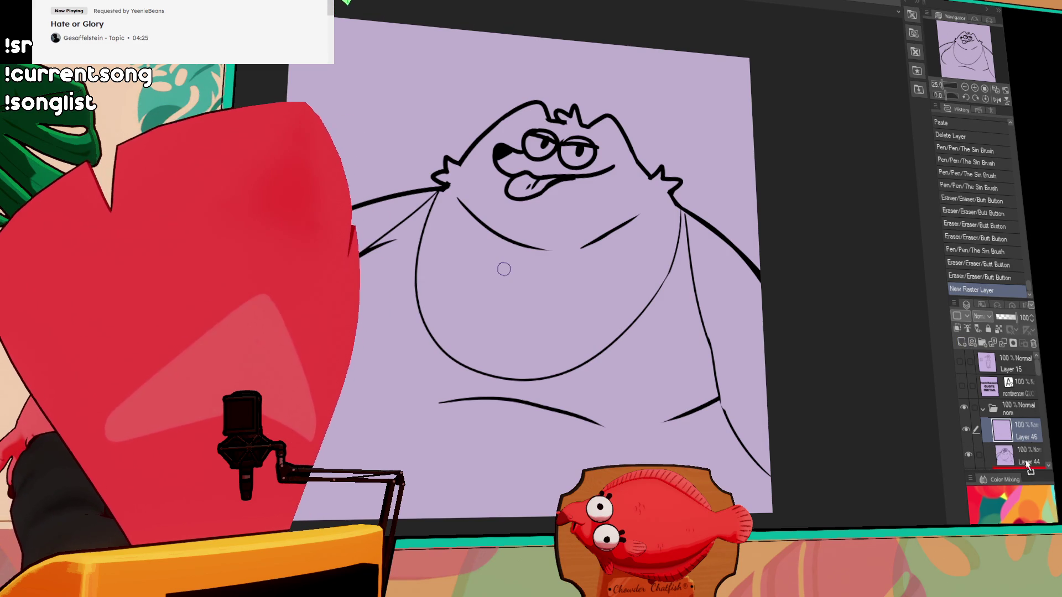
Move Layer 46 below lineart Layer 44 inside the nom folder
left_click_drag(1027, 458, 987, 451)
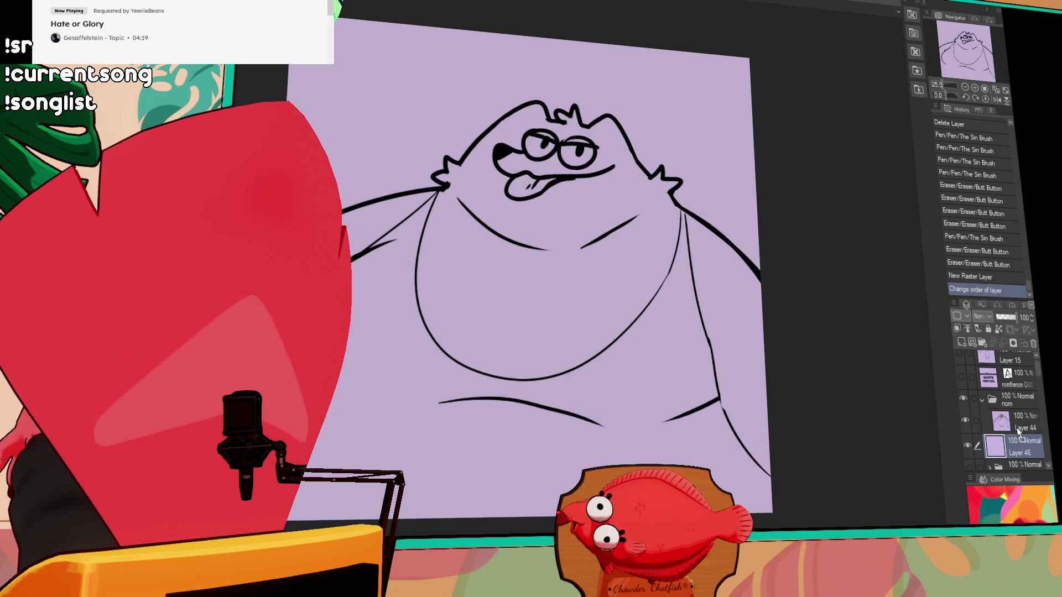
left_click_drag(1019, 435, 1022, 438)
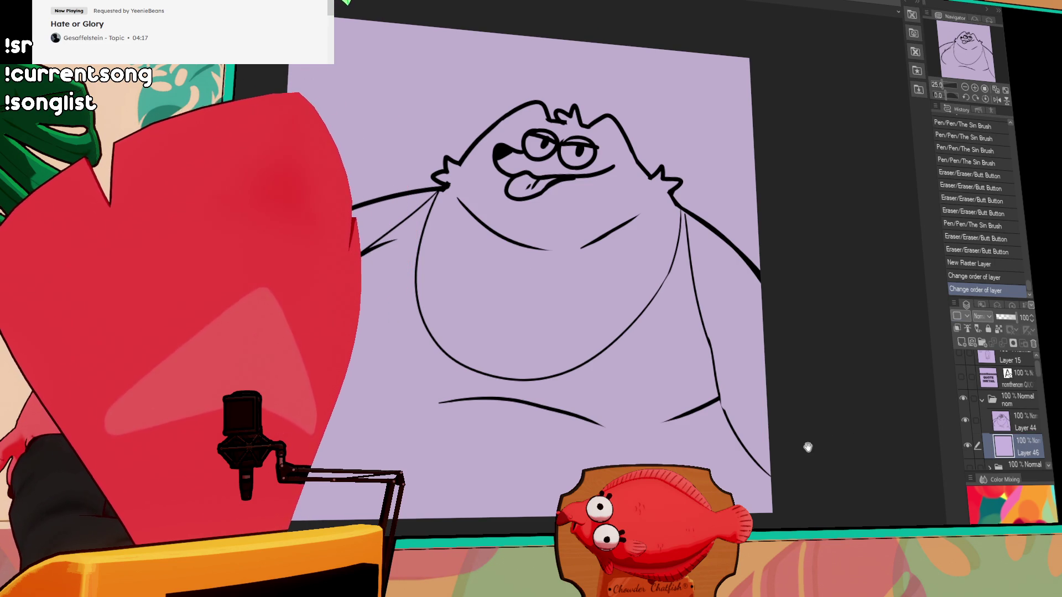
left_click_drag(809, 444, 820, 443)
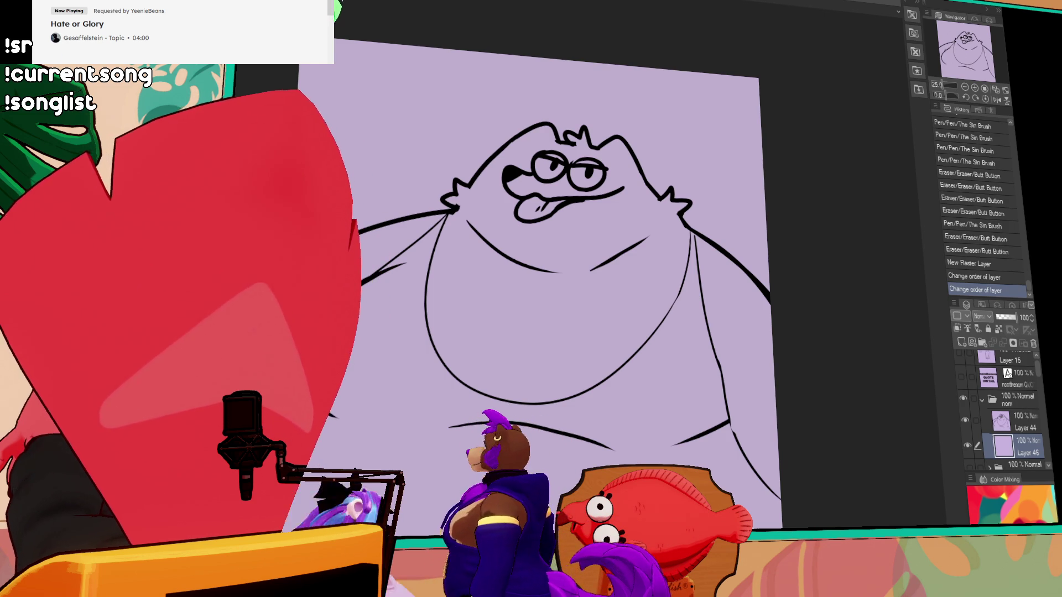
Trim the lower-right body line and set Layer 44 as the reference layer
left_click_drag(738, 412, 741, 427)
key("alt+bracketright")
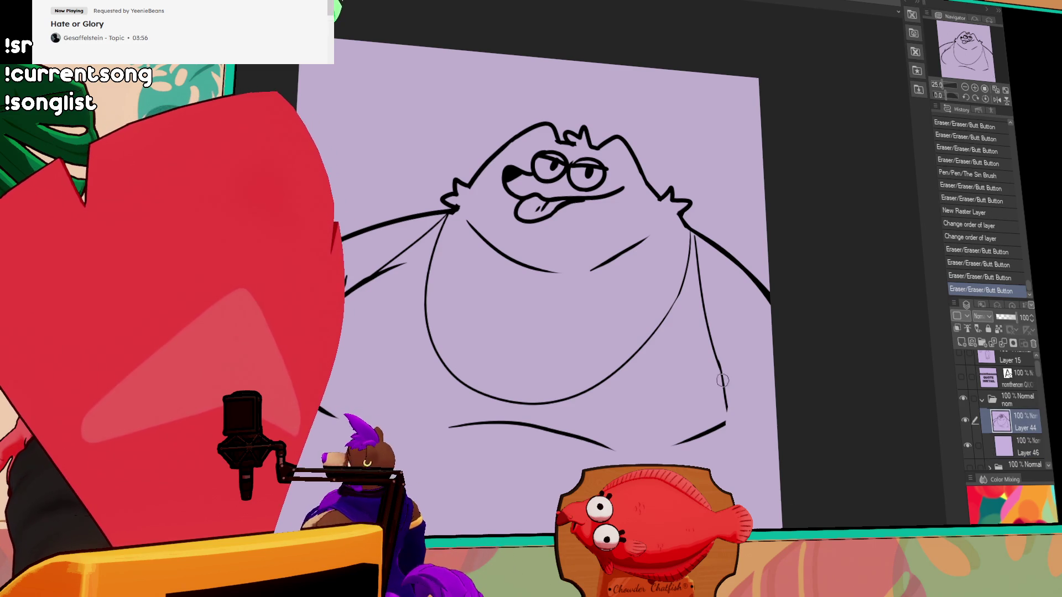
left_click_drag(730, 465, 722, 397)
key("ctrl+z")
key("ctrl+z")
key("ctrl+z")
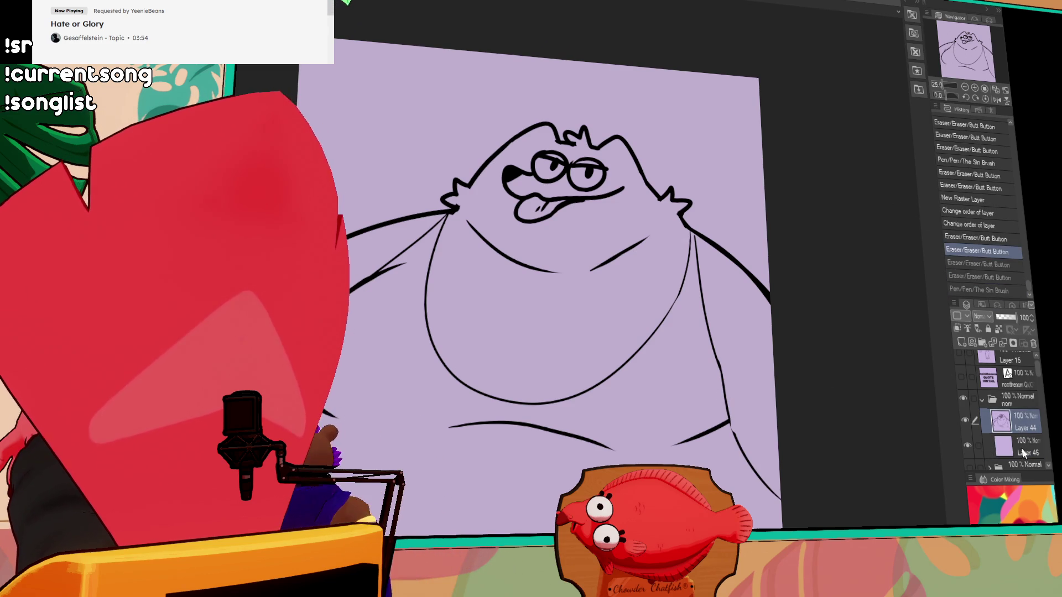
key("alt+bracketleft")
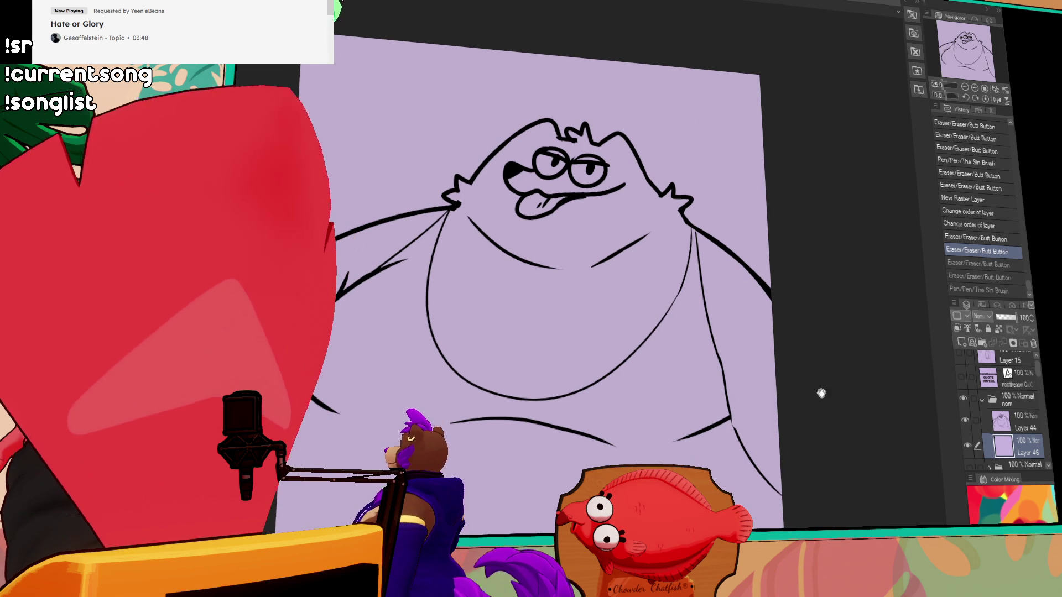
left_click(978, 329)
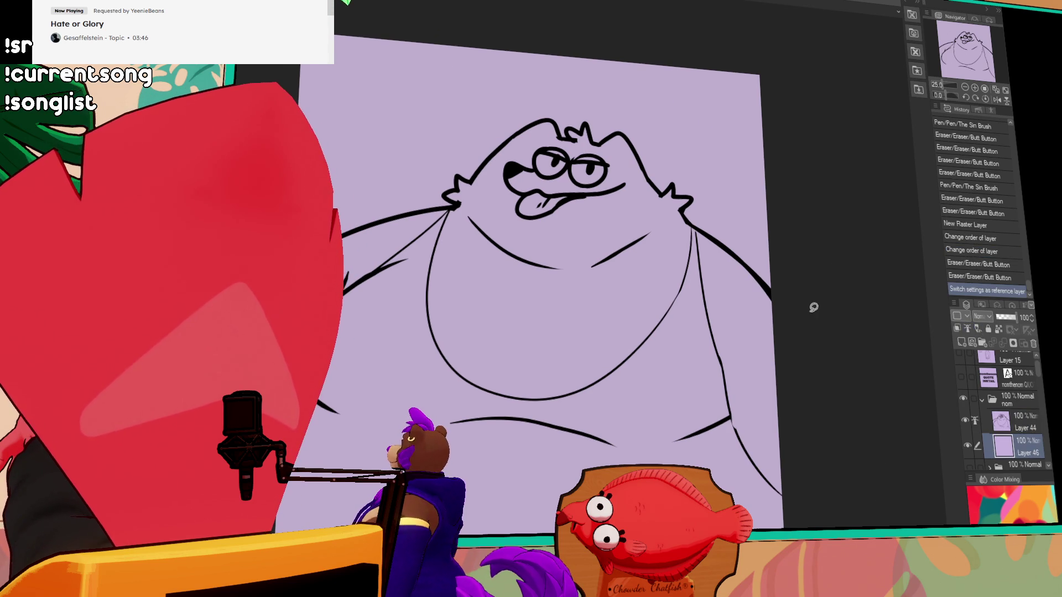
Lasso-fill the creature orange-red on Layer 46 and draw the first dark brown belly edge stroke
left_click_drag(731, 207, 842, 415)
mouse_move(854, 523)
left_mouse_down()
mouse_move(848, 403)
mouse_move(863, 398)
left_mouse_up()
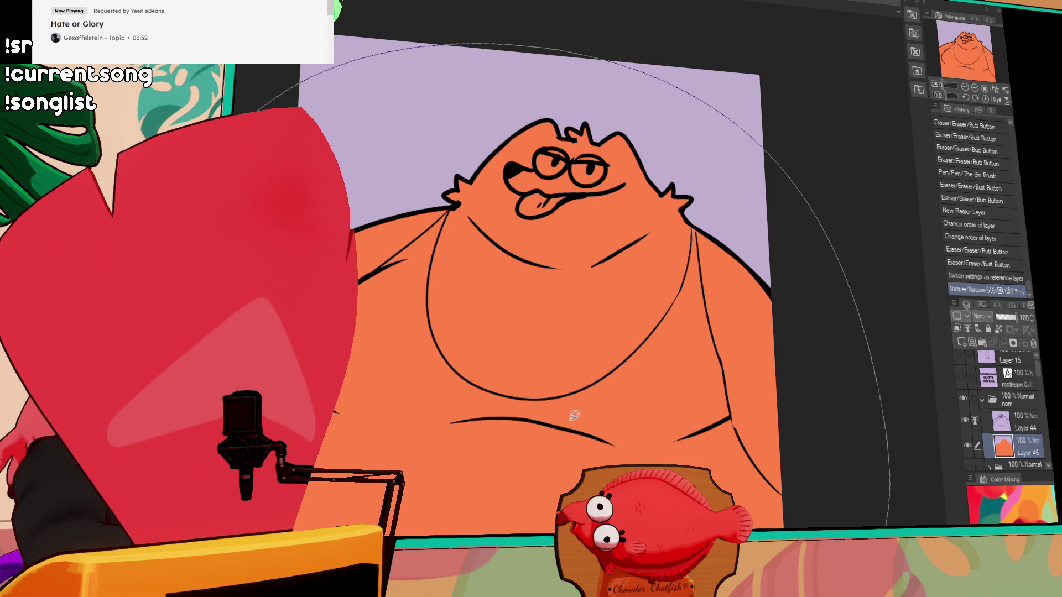
left_click_drag(789, 223, 792, 229)
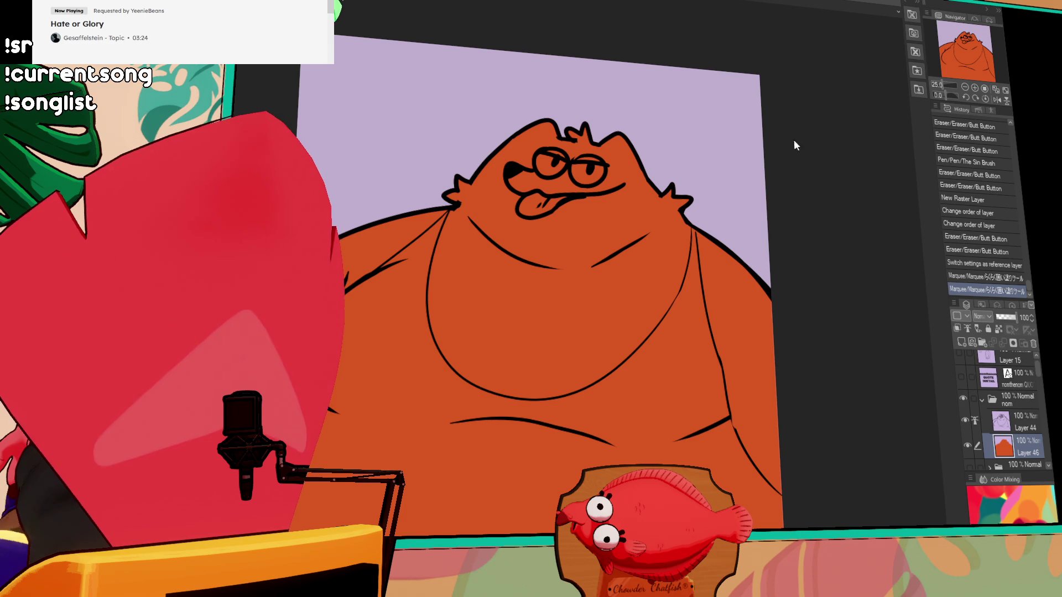
mouse_move(600, 168)
left_mouse_down()
mouse_move(641, 213)
mouse_move(600, 257)
mouse_move(631, 387)
left_mouse_up()
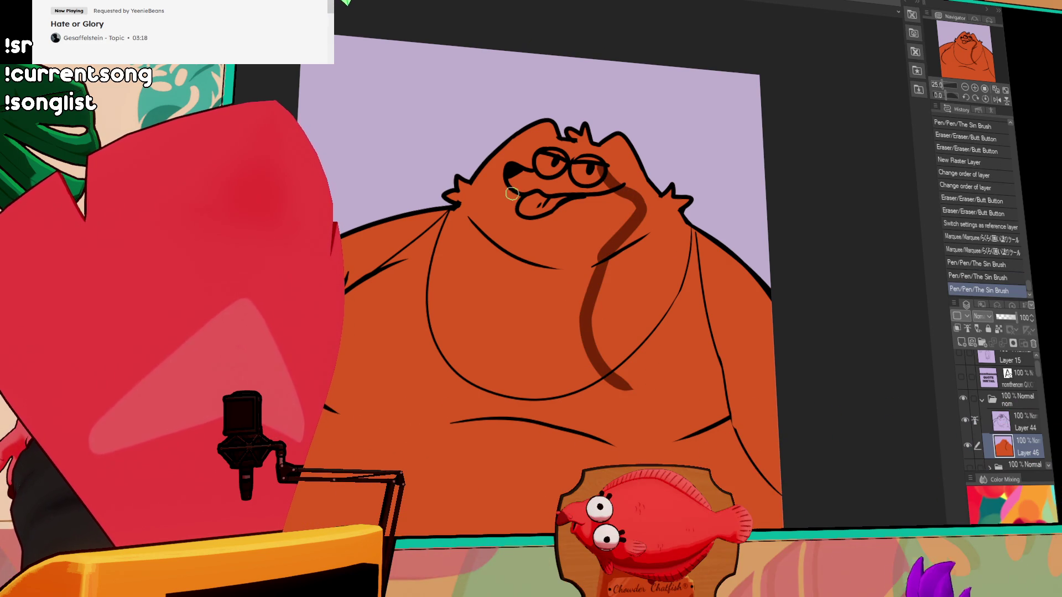
mouse_move(524, 163)
left_mouse_down()
mouse_move(511, 166)
mouse_move(553, 148)
mouse_move(625, 188)
left_mouse_up()
key("ctrl+z")
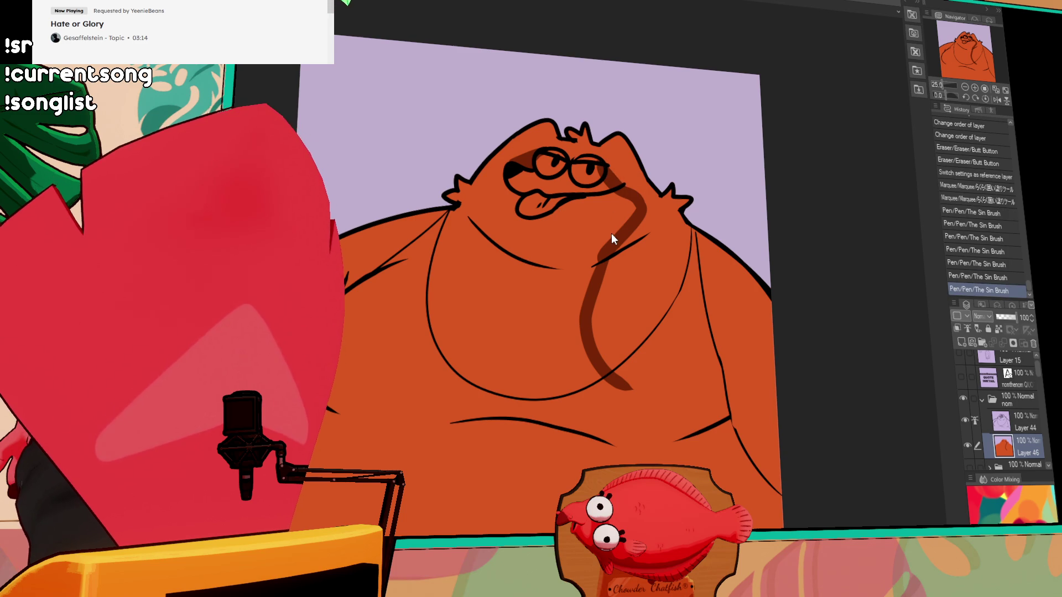
left_click_drag(506, 163, 489, 263)
key("ctrl+z")
left_click_drag(497, 170, 506, 264)
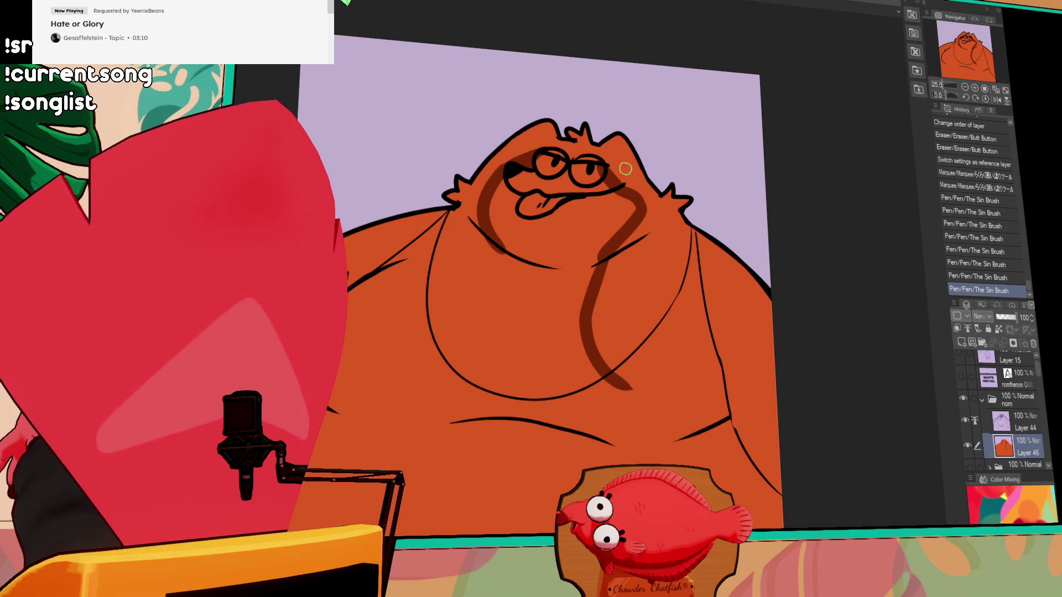
left_click_drag(489, 224, 442, 399)
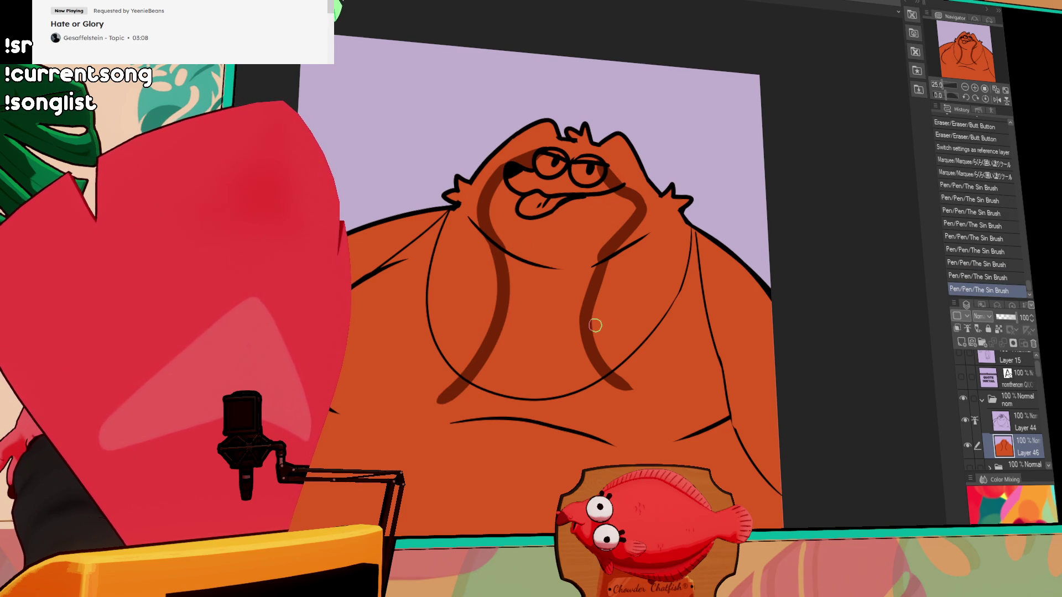
key("g")
left_click(561, 344)
left_click(585, 312)
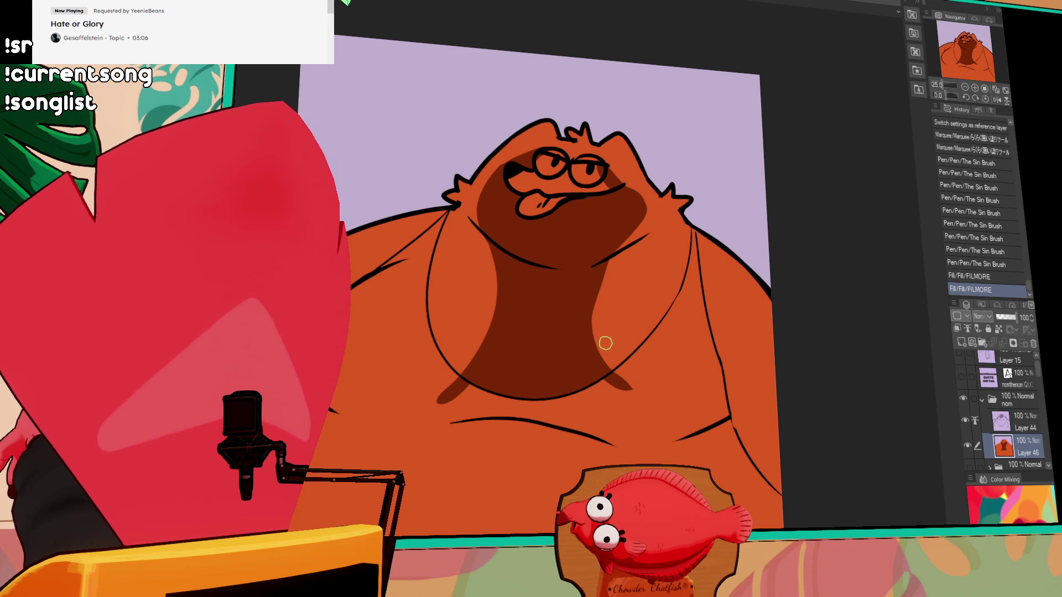
left_click_drag(631, 384, 609, 270)
left_click_drag(600, 322, 587, 382)
key("ctrl+z")
left_click_drag(607, 263, 628, 409)
left_click_drag(598, 338, 614, 387)
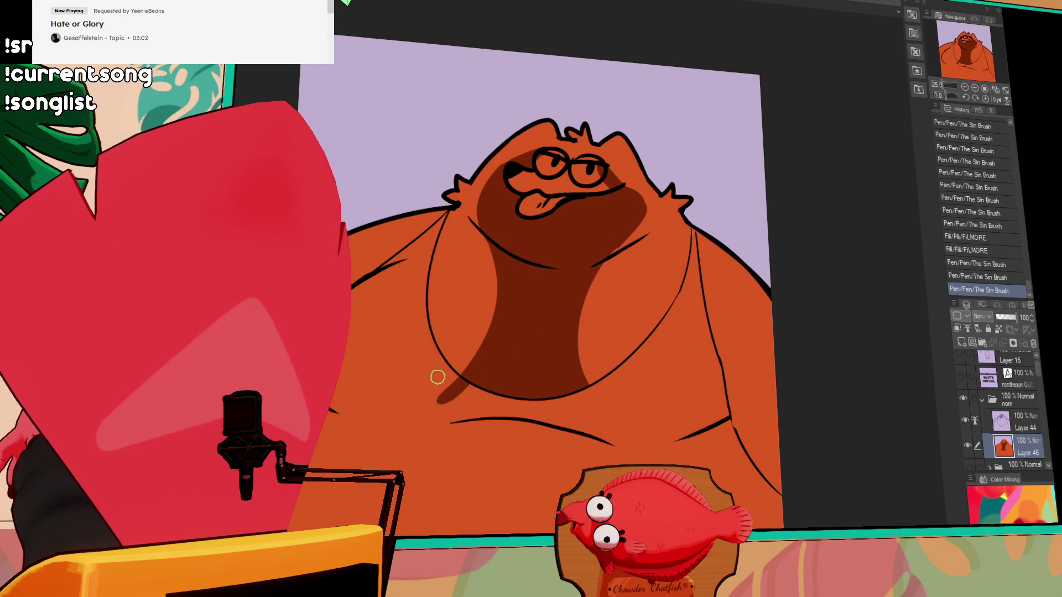
left_click_drag(448, 371, 451, 394)
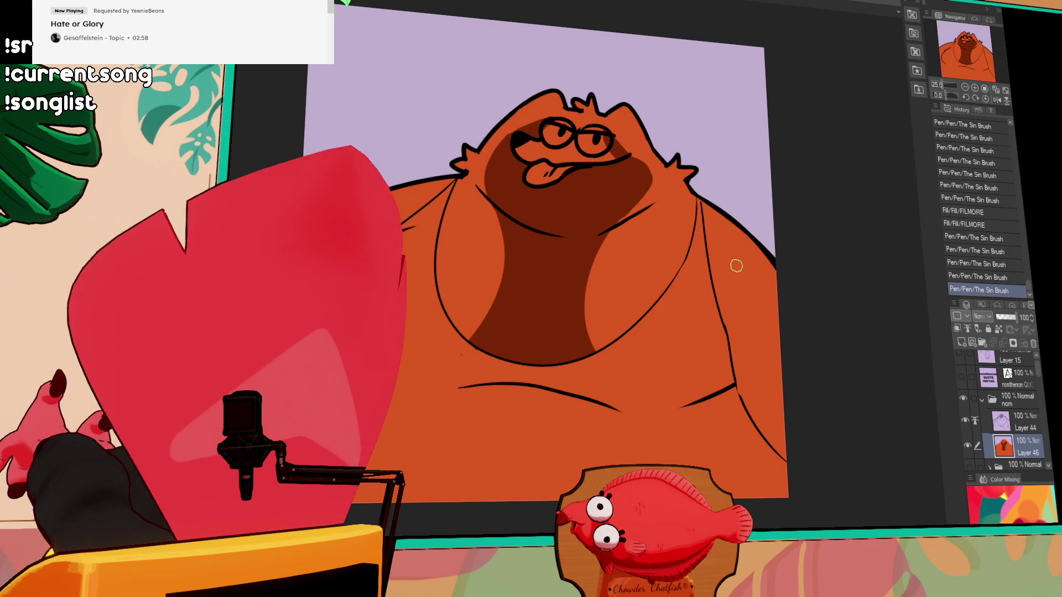
left_click_drag(713, 299, 706, 280)
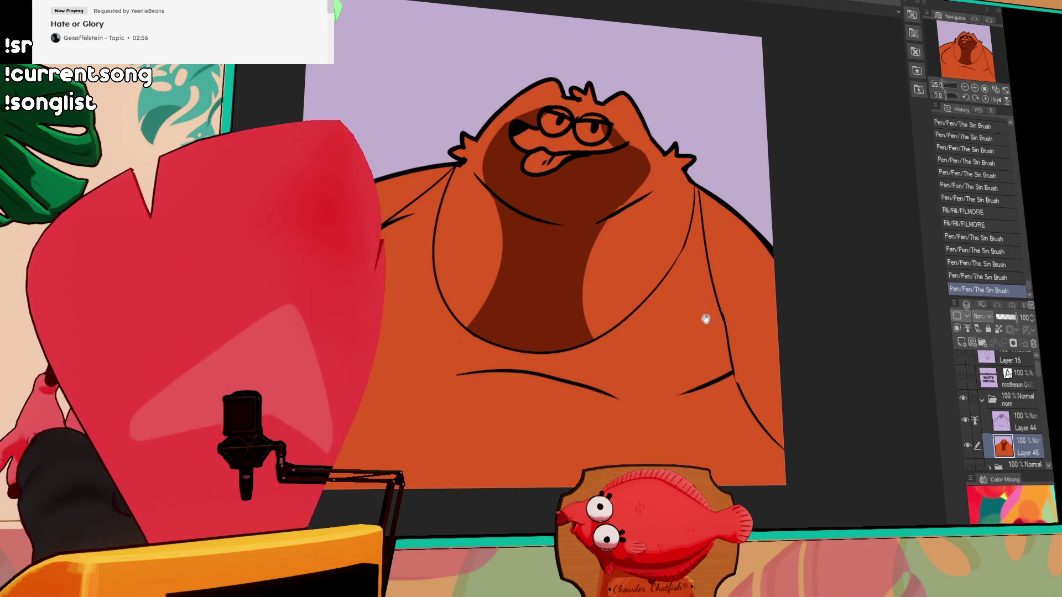
left_click_drag(706, 318, 715, 282)
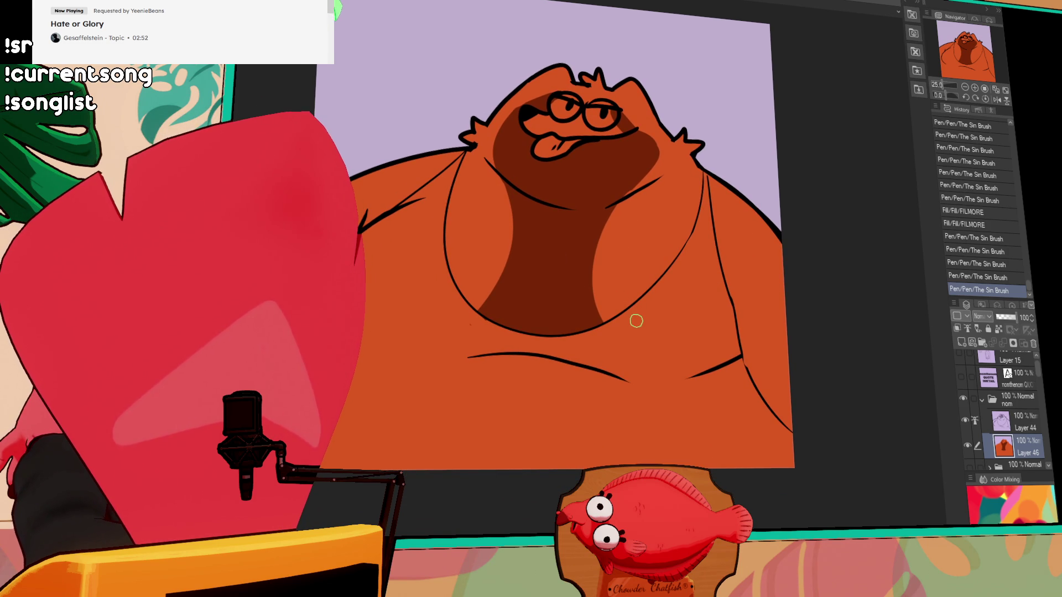
left_click_drag(623, 309, 626, 313)
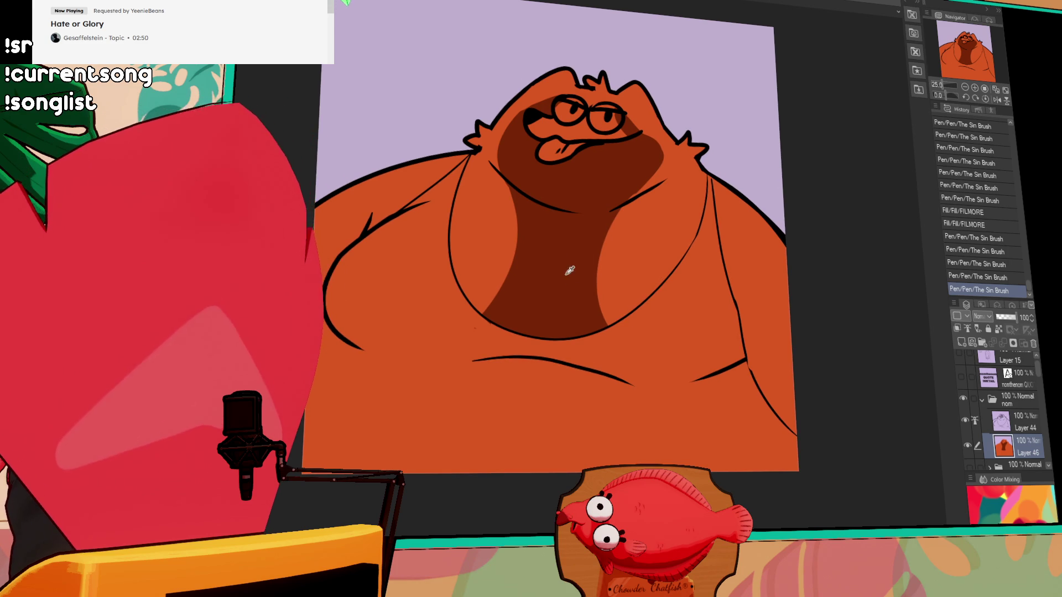
left_click_drag(572, 276, 590, 292)
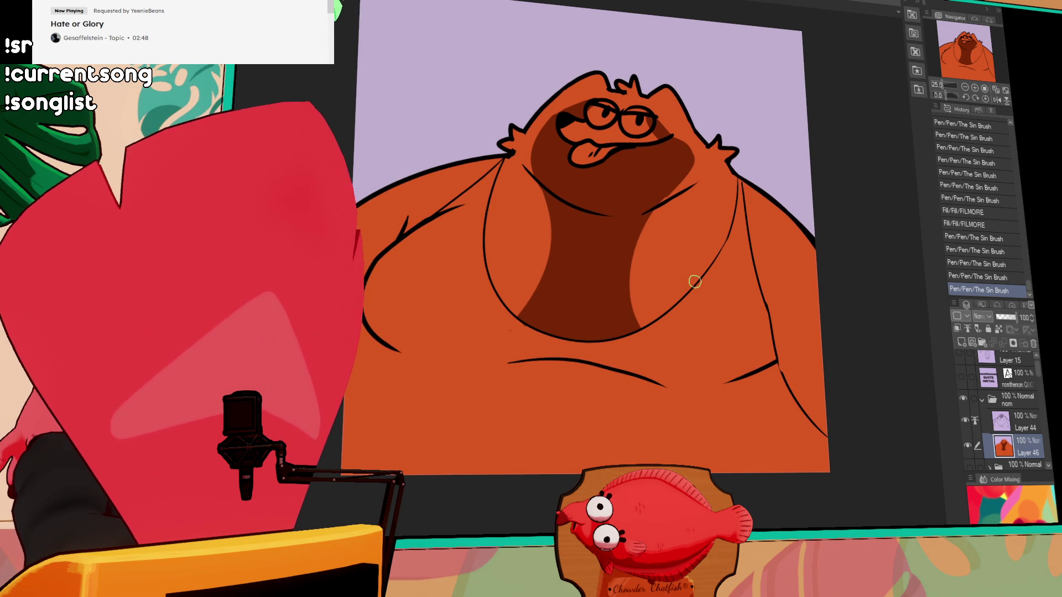
left_click_drag(774, 254, 775, 268)
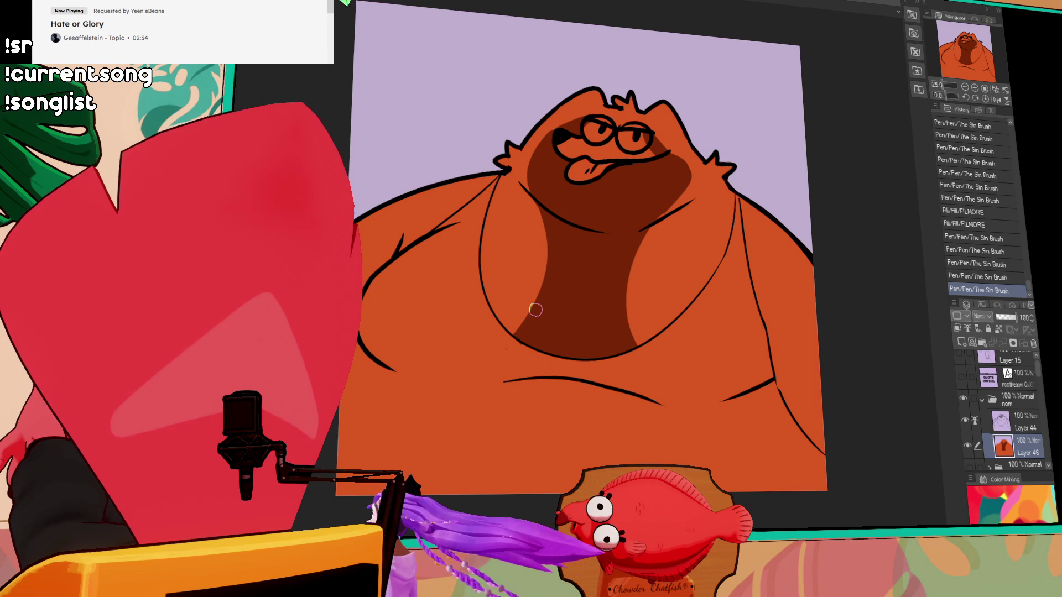
left_click_drag(758, 252, 748, 269)
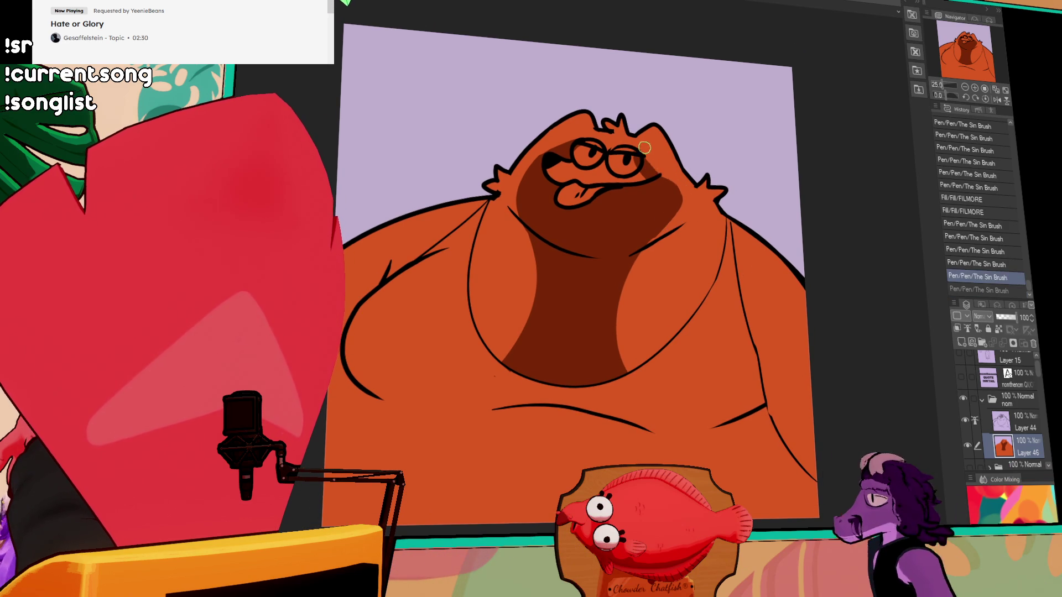
left_click_drag(661, 217, 664, 221)
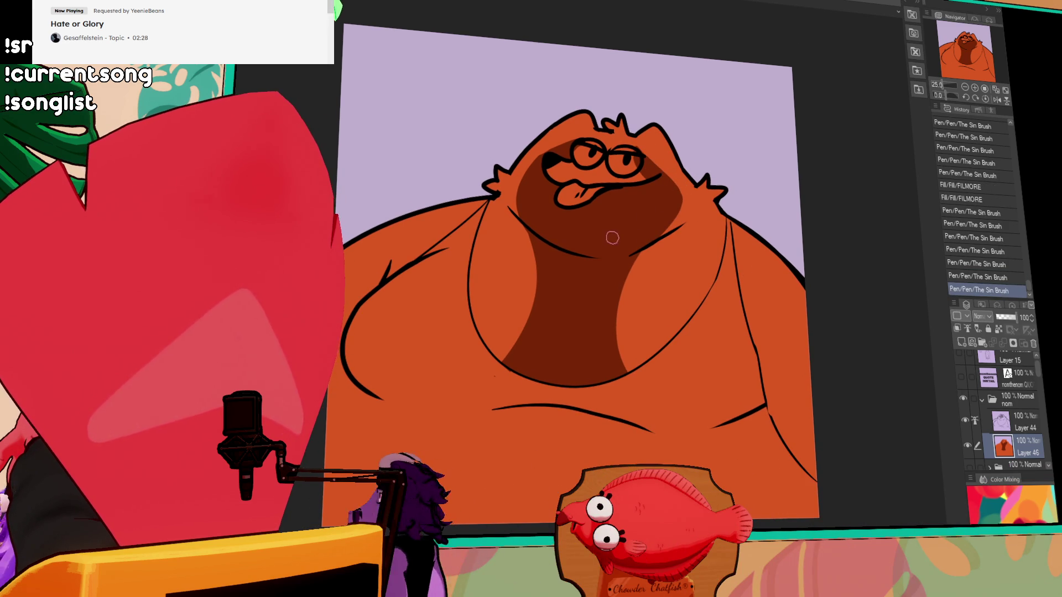
left_click_drag(732, 261, 736, 229)
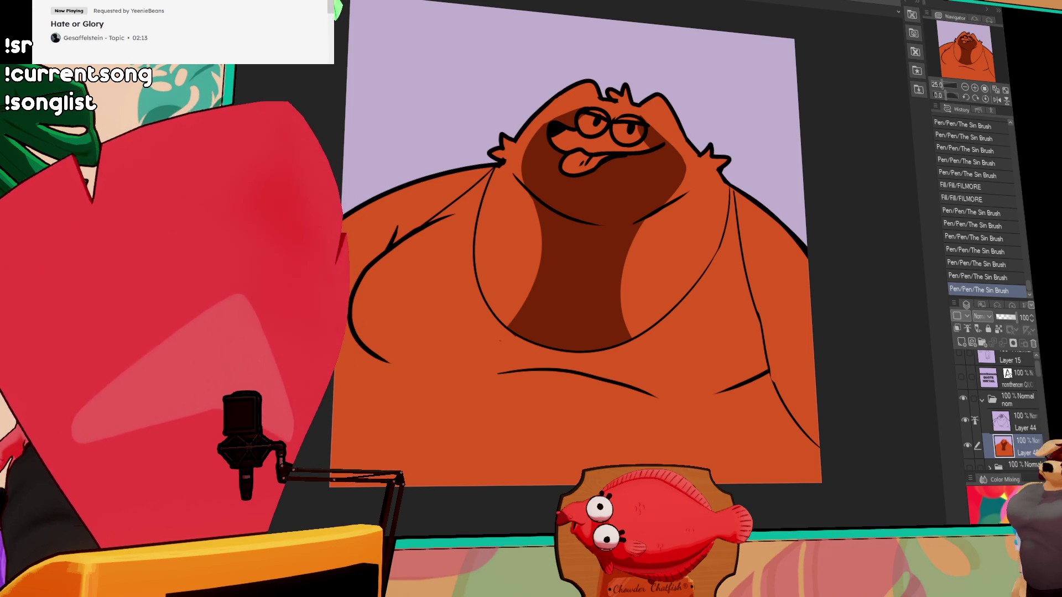
left_click_drag(647, 216, 620, 323)
key("ctrl+z")
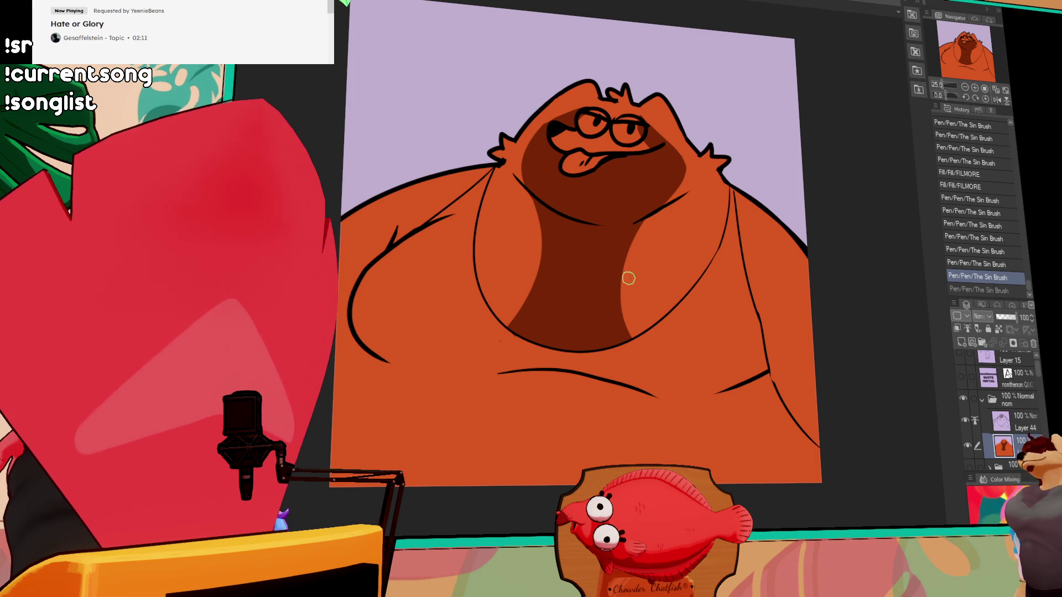
Draw peach highlights down the right and left edges of the dark brown belly
left_click_drag(648, 216, 621, 329)
key("ctrl+z")
left_click_drag(648, 215, 621, 327)
key("ctrl+z")
left_click_drag(645, 220, 642, 359)
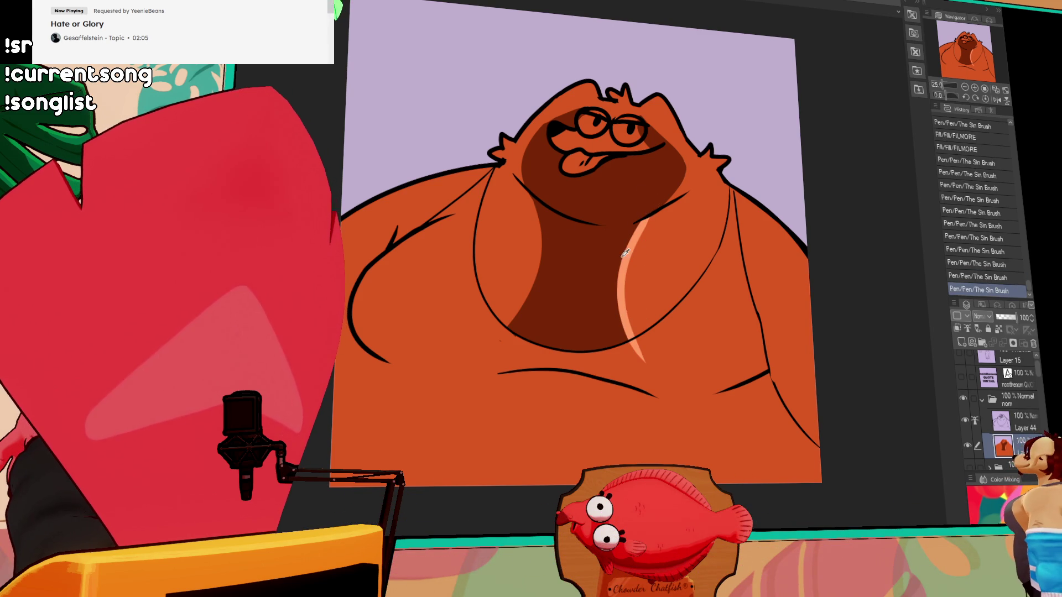
mouse_move(528, 188)
left_mouse_down()
mouse_move(477, 342)
mouse_move(534, 272)
mouse_move(476, 343)
left_mouse_up()
key("ctrl+z")
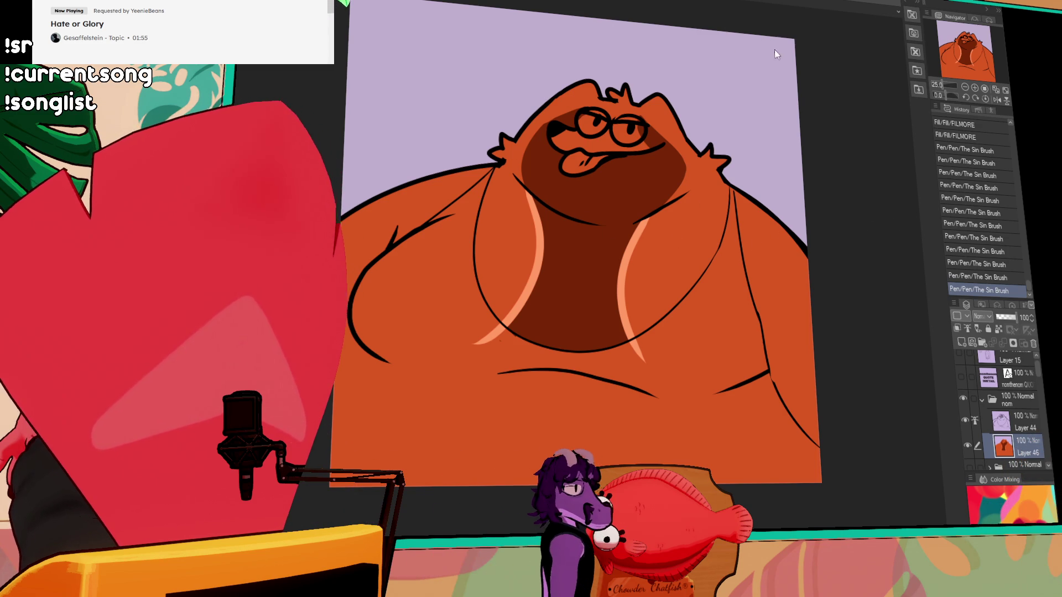
Check the bear reference, then add peach highlights toward the head and down the right cheek
key("ctrl+Tab")
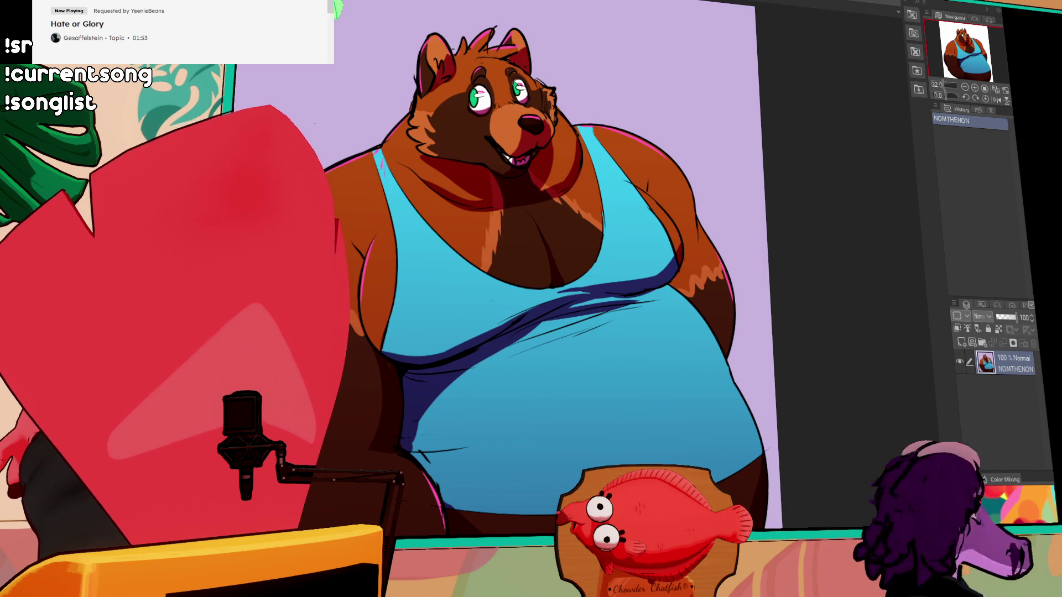
key("ctrl+Tab")
left_click_drag(528, 183, 563, 108)
left_click_drag(517, 188, 565, 110)
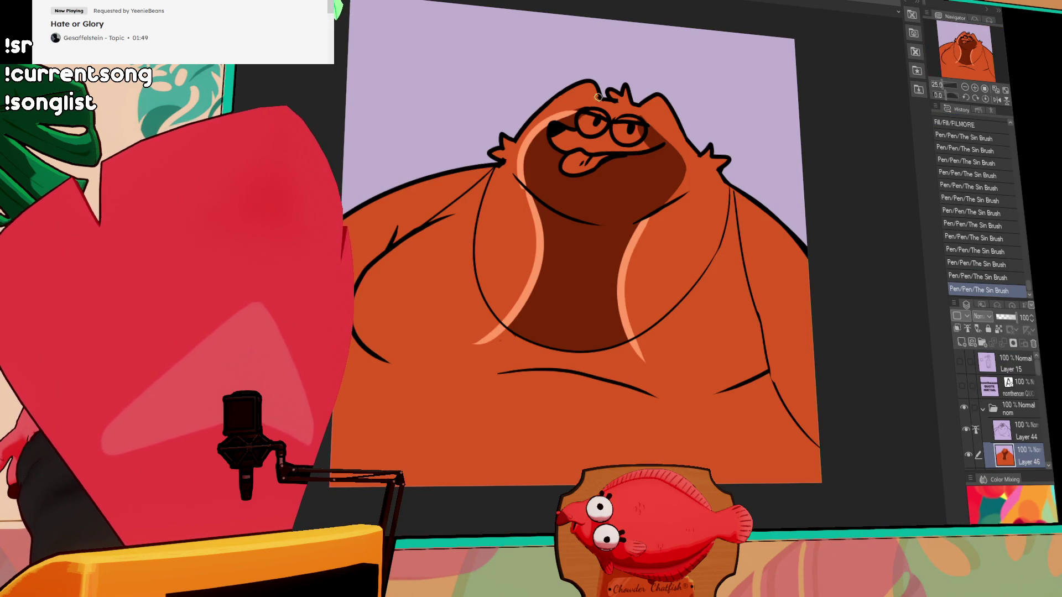
key("ctrl+z")
mouse_move(660, 136)
left_mouse_down()
mouse_move(683, 172)
mouse_move(665, 216)
left_mouse_up()
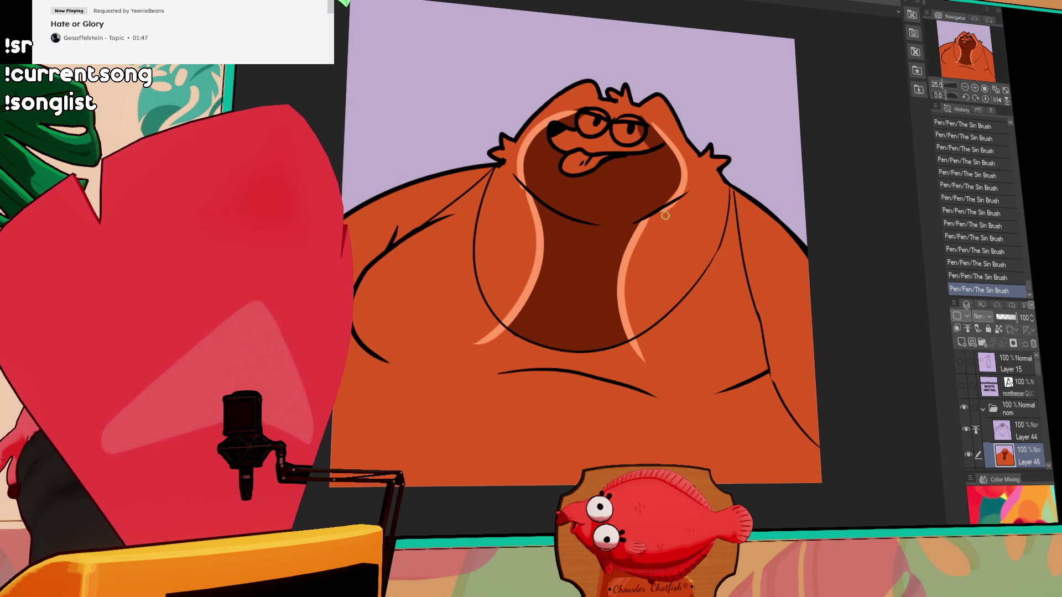
Fill the area around the mouth dark brown and touch up the gaps nearby
scroll(655, 194, "up", 2)
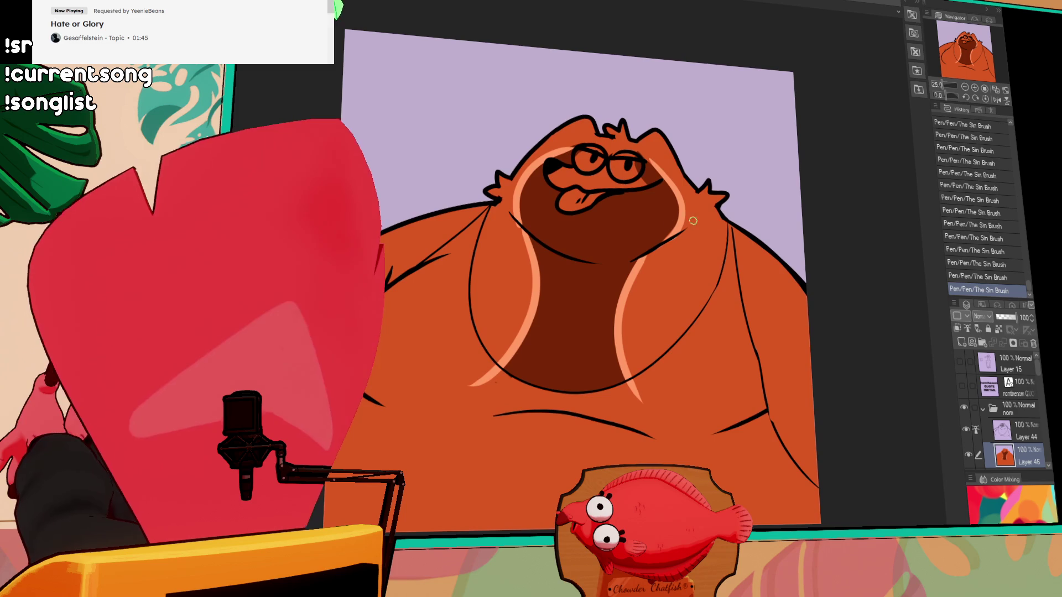
left_click(605, 183)
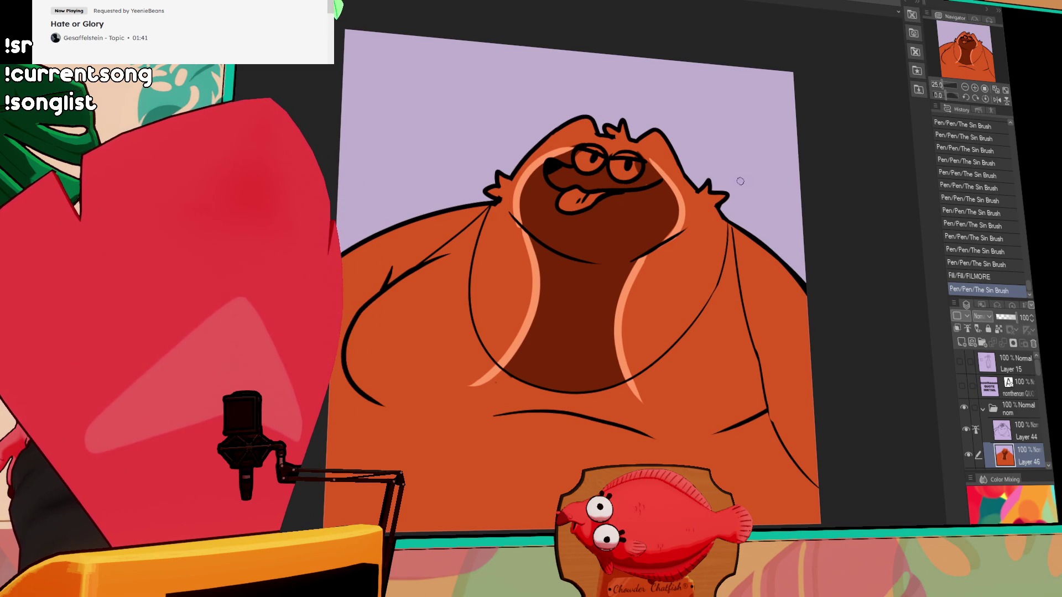
left_click(604, 171)
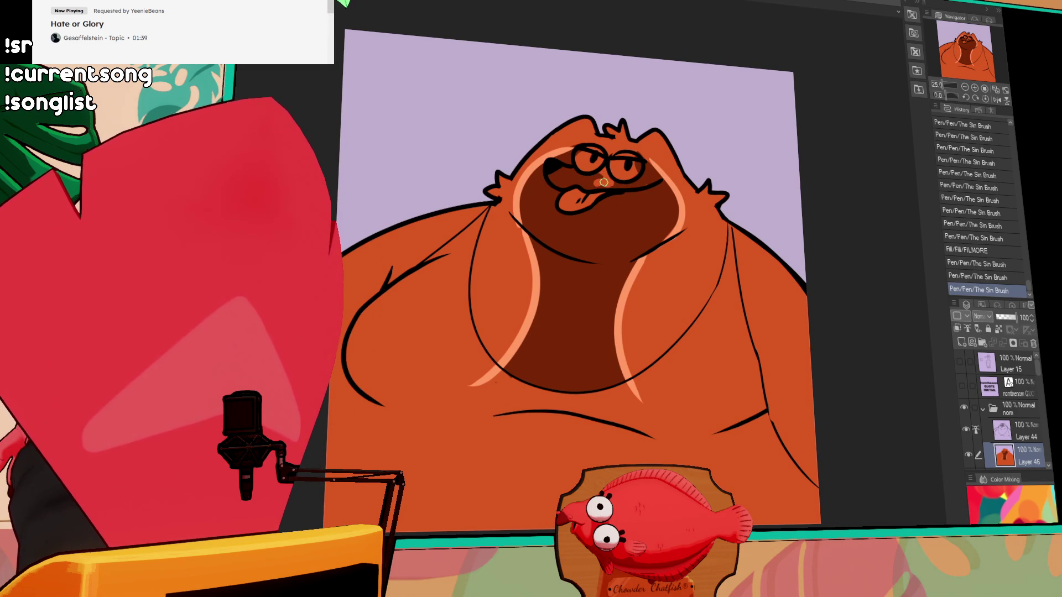
left_click(599, 183)
key("g")
left_click(601, 170)
left_click(592, 187)
left_click(655, 190)
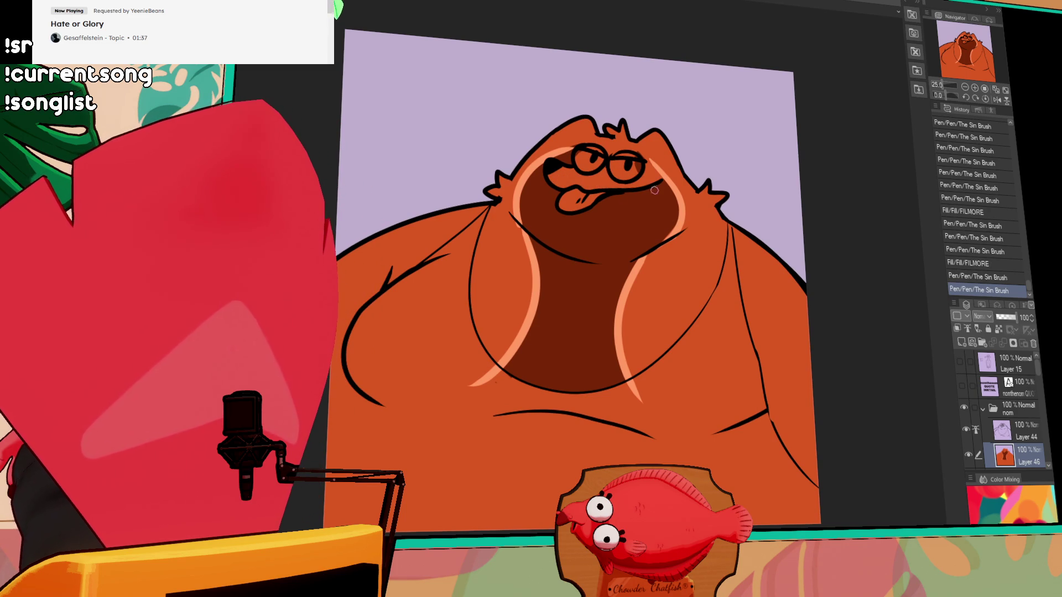
Close and fill the lineart gap near the right eye
left_click(631, 185)
left_click(636, 183)
left_click(652, 168)
key("g")
left_click(650, 169)
left_click(647, 167)
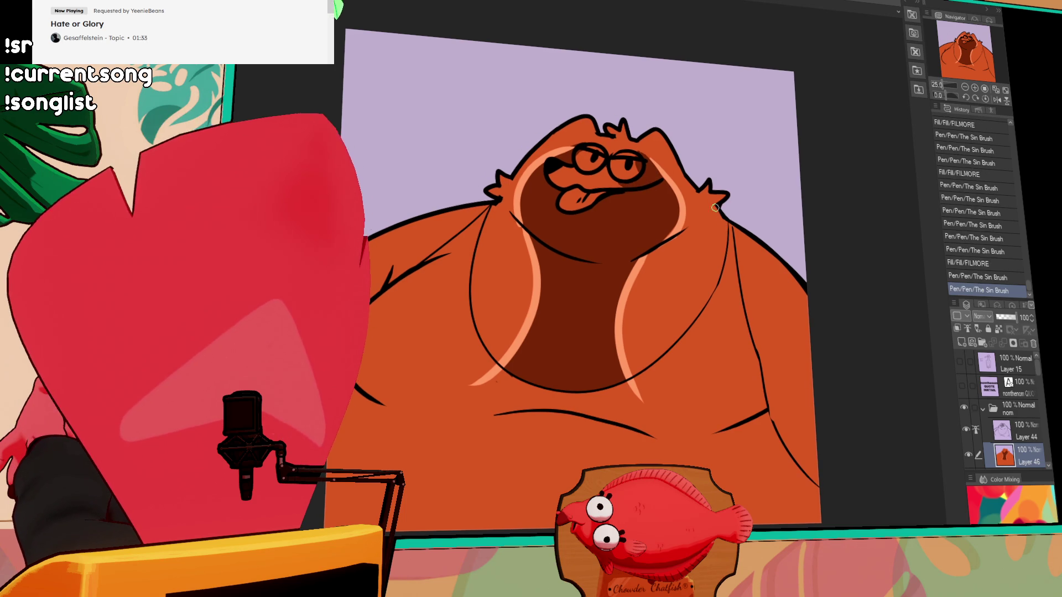
left_click_drag(694, 219, 710, 208)
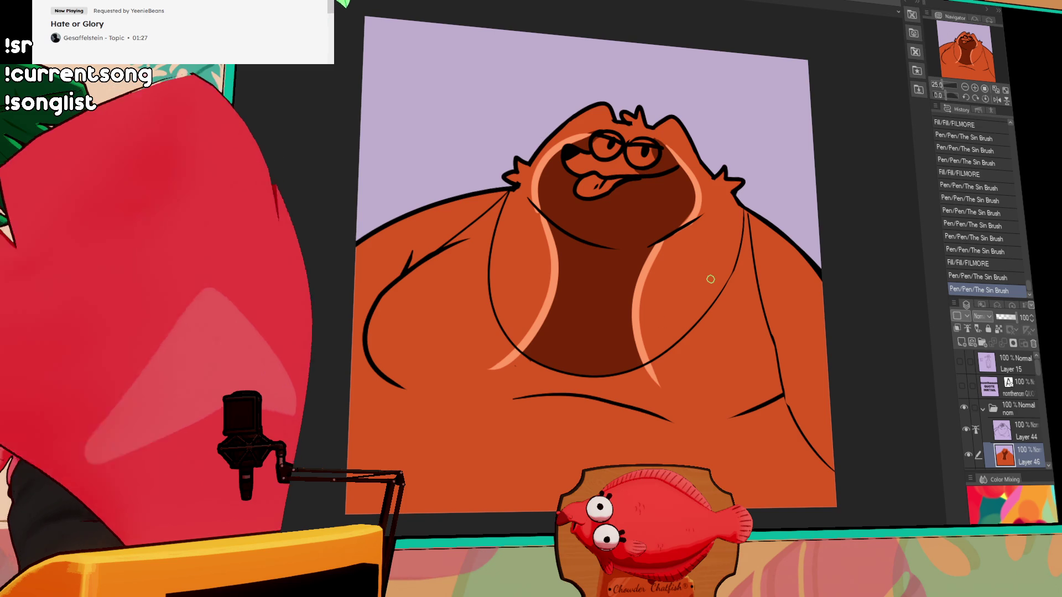
left_click_drag(753, 261, 783, 208)
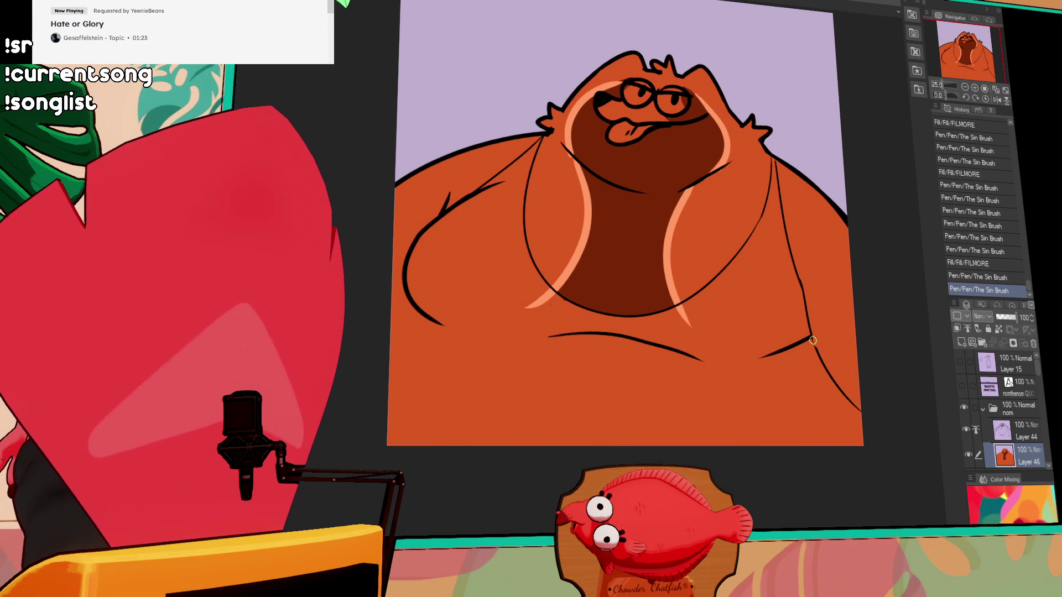
Outline and bucket-fill dark brown shadows at the right armpit and the body's left side
left_click_drag(849, 309, 813, 340)
key("g")
left_click(838, 329)
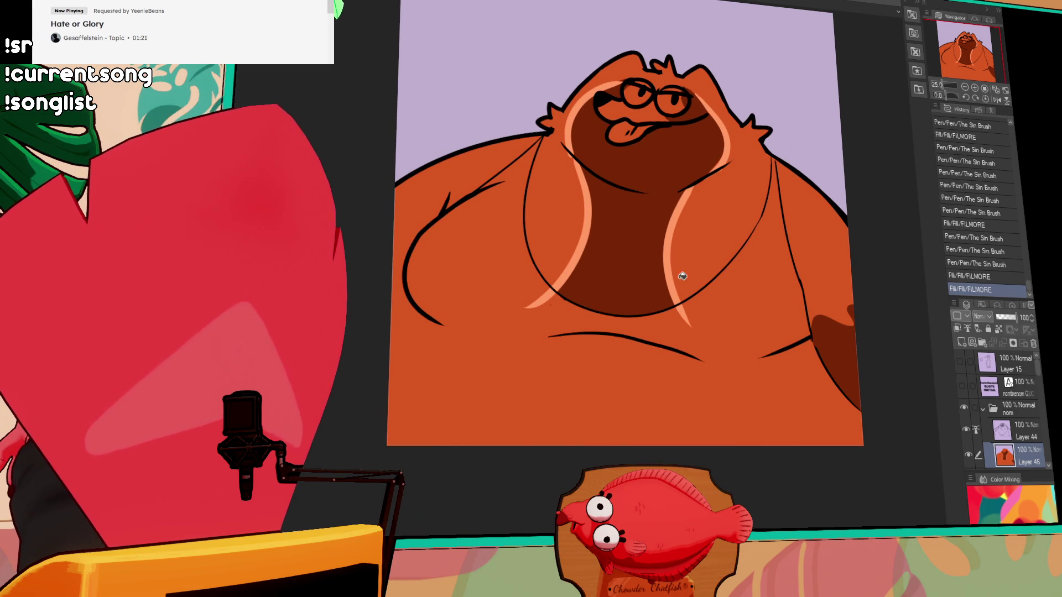
left_click_drag(400, 268, 395, 293)
key("p")
mouse_move(392, 271)
left_mouse_down()
mouse_move(389, 263)
mouse_move(399, 279)
left_mouse_up()
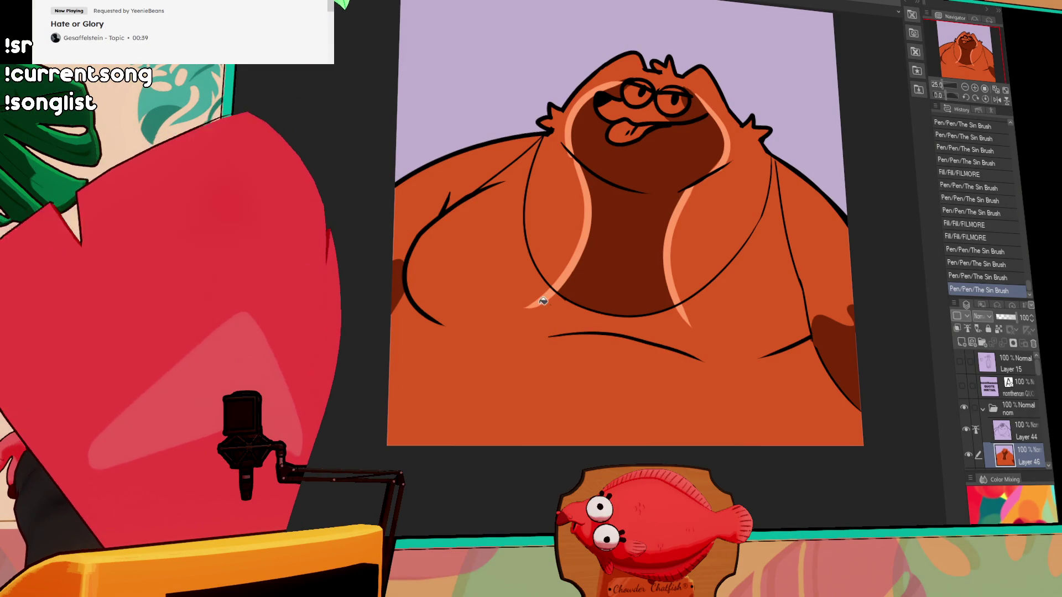
left_click(723, 183)
Draw the tank top edges, bucket-fill the torso dark grey, and refine the edges around belly and shoulders
left_click(823, 232)
key("ctrl+z")
key("ctrl+z")
left_click_drag(830, 268, 778, 240)
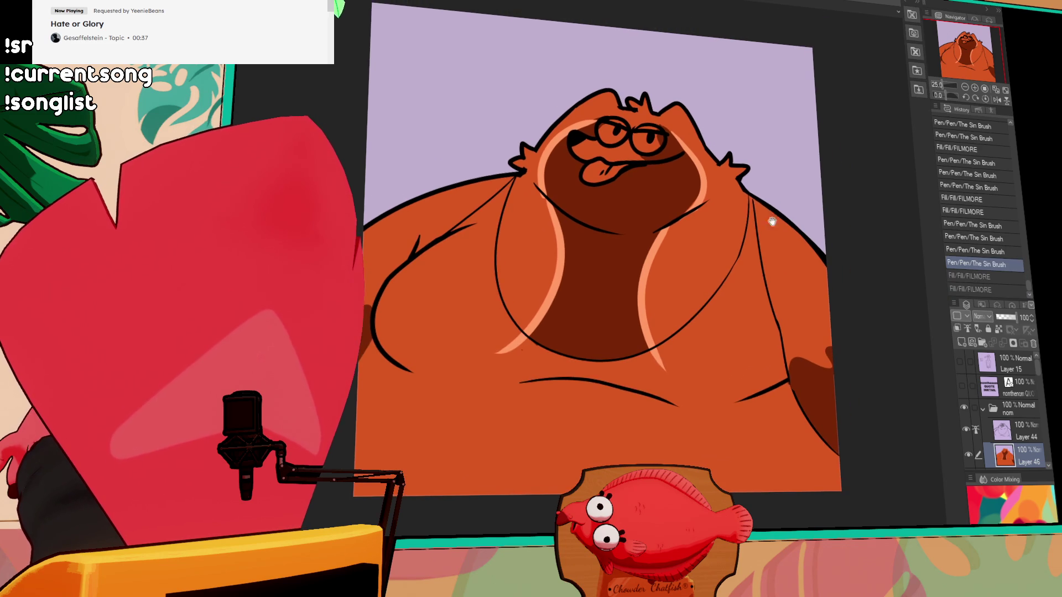
left_click_drag(750, 195, 756, 207)
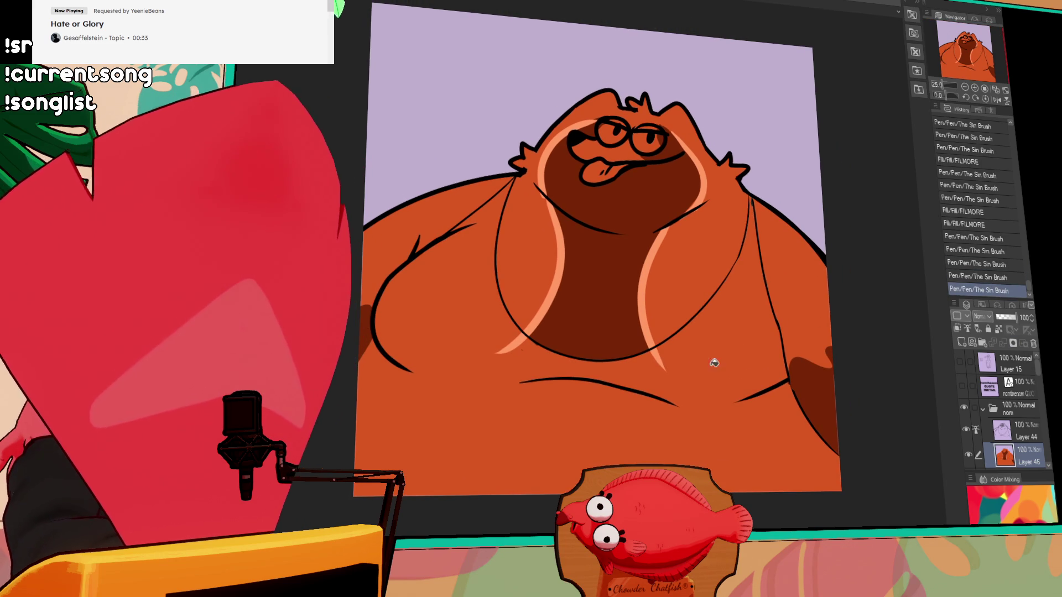
left_click(678, 368)
left_click_drag(660, 345, 661, 363)
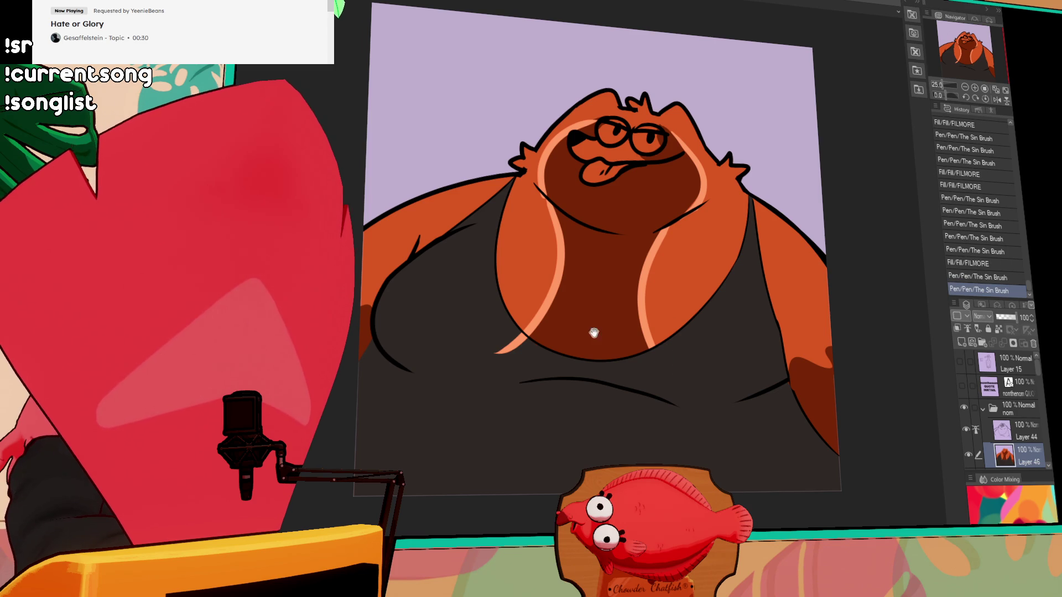
mouse_move(554, 320)
left_mouse_down()
mouse_move(575, 335)
mouse_move(561, 340)
mouse_move(608, 304)
left_mouse_up()
key("ctrl+z")
key("ctrl+y")
left_click_drag(867, 275, 841, 245)
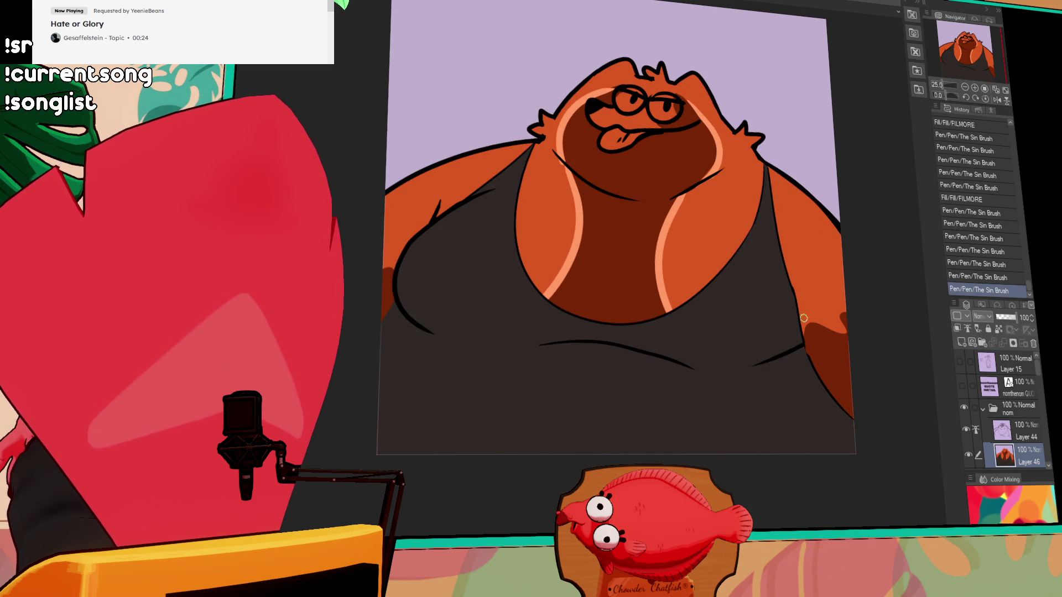
left_click_drag(802, 319, 765, 278)
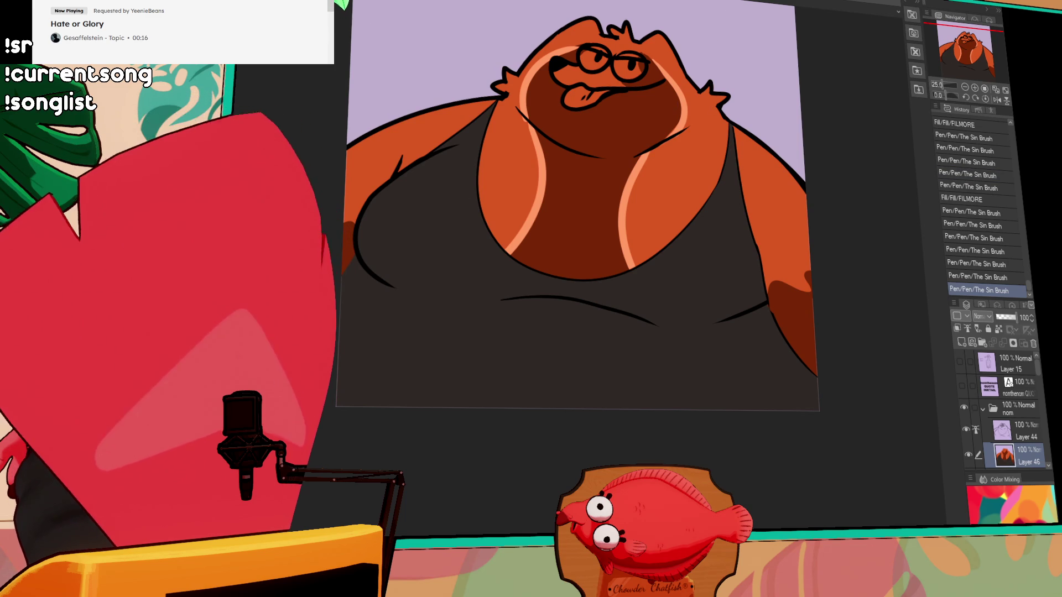
Fill both eyes white and the tongue pink, touching up the lineart around them
left_click(592, 61)
left_click(582, 53)
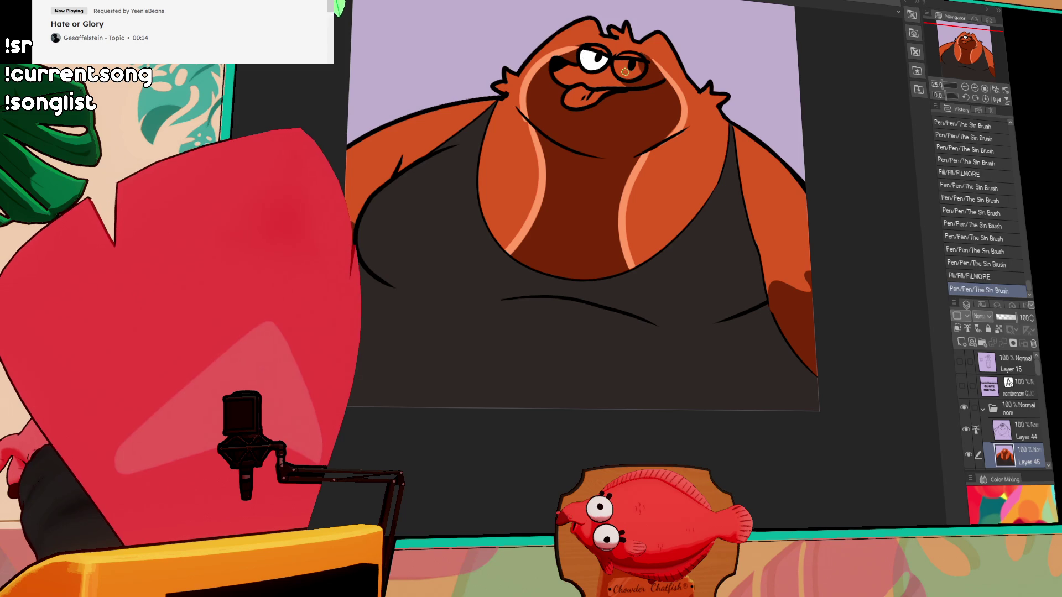
left_click(635, 66)
left_click(636, 67)
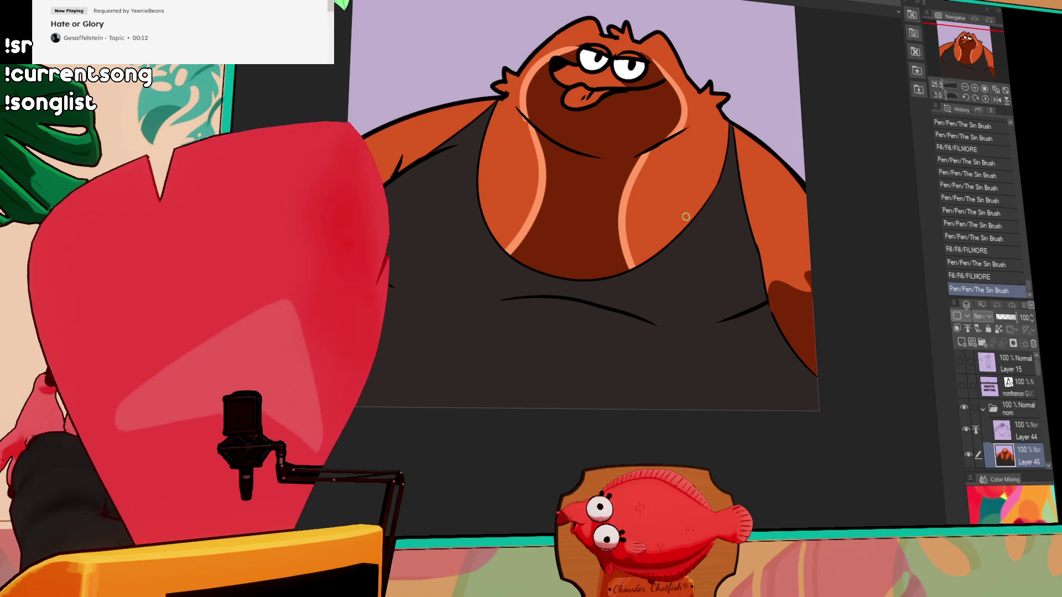
scroll(774, 205, "up", 1)
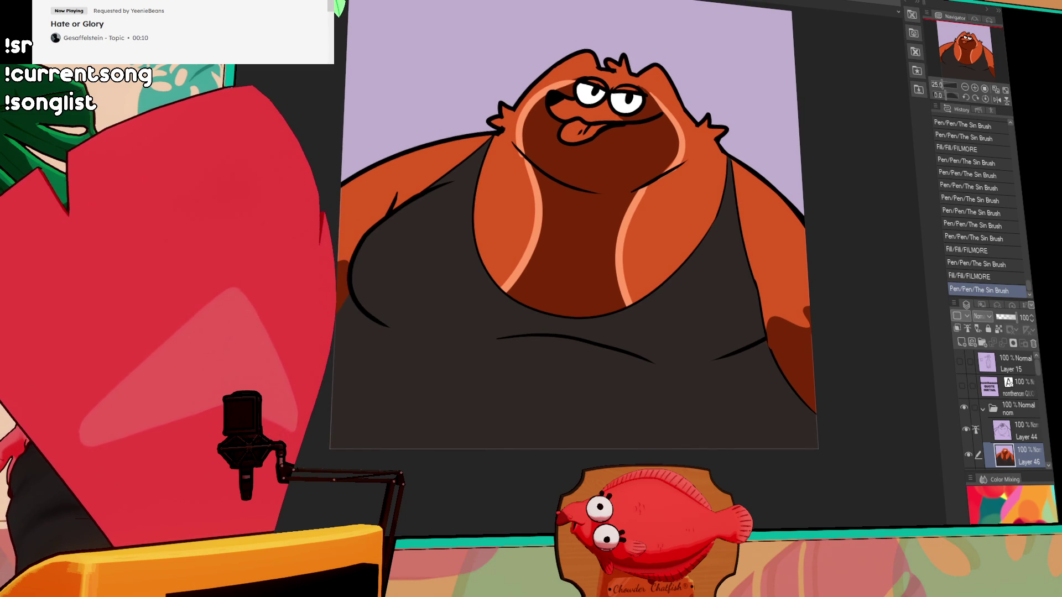
scroll(608, 249, "up", 3)
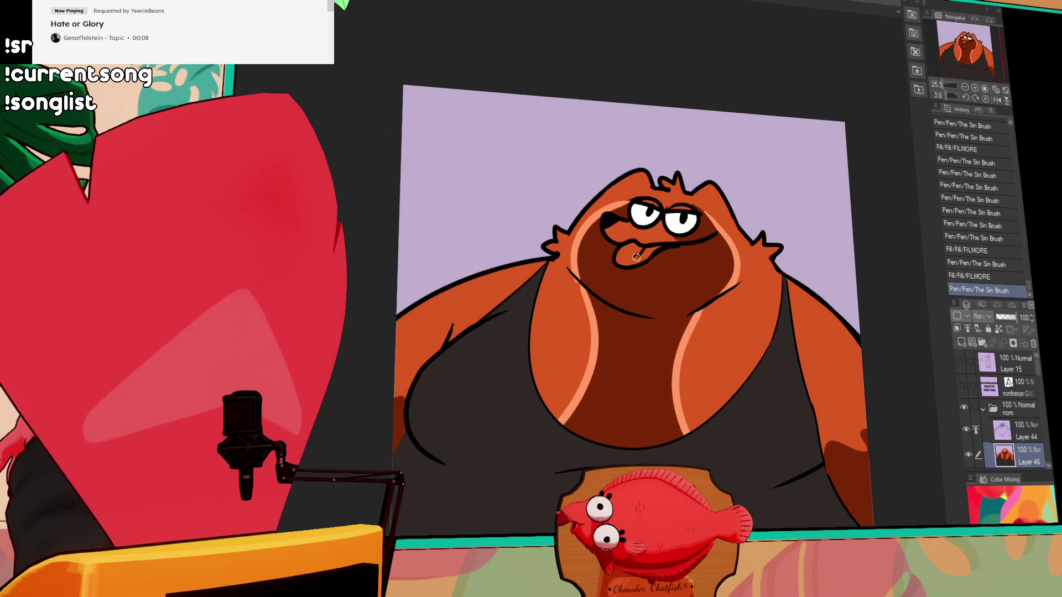
left_click(655, 251)
left_click_drag(658, 250, 686, 244)
left_click_drag(787, 233, 782, 241)
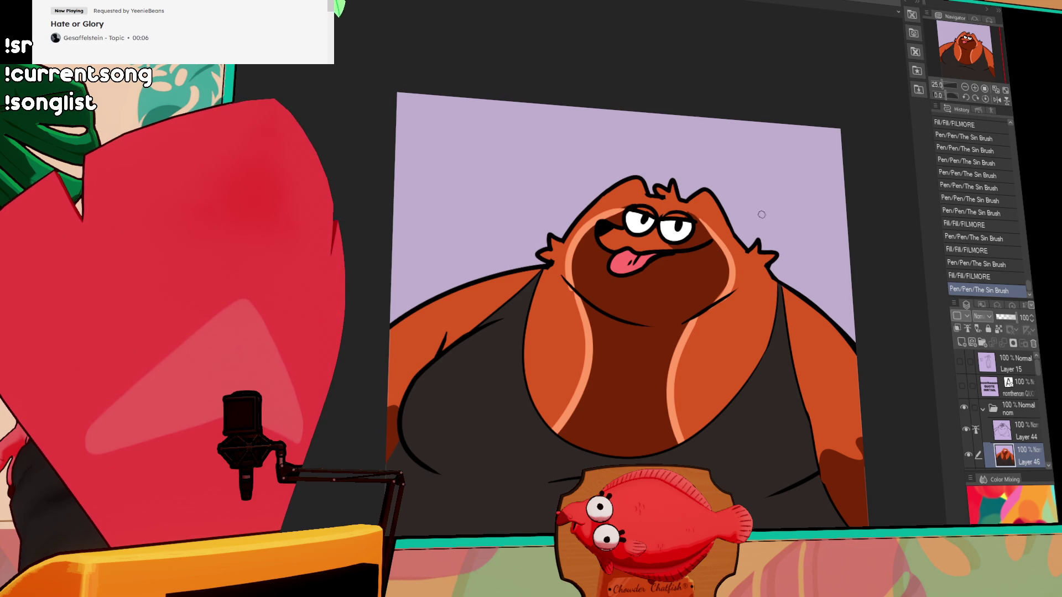
Brush dark strokes into the insides of both ears
left_click_drag(713, 198, 708, 207)
left_click_drag(700, 206, 822, 236)
mouse_move(751, 215)
left_mouse_down()
mouse_move(761, 224)
mouse_move(768, 213)
left_mouse_up()
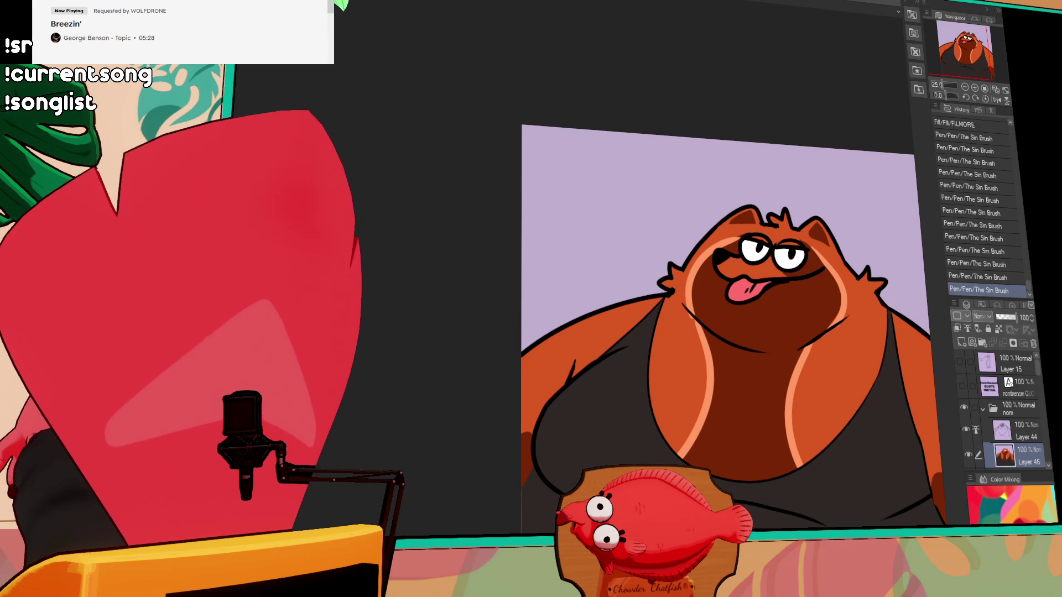
Touch up the lineart near the eye and recentre the creature
left_click_drag(781, 239, 798, 250)
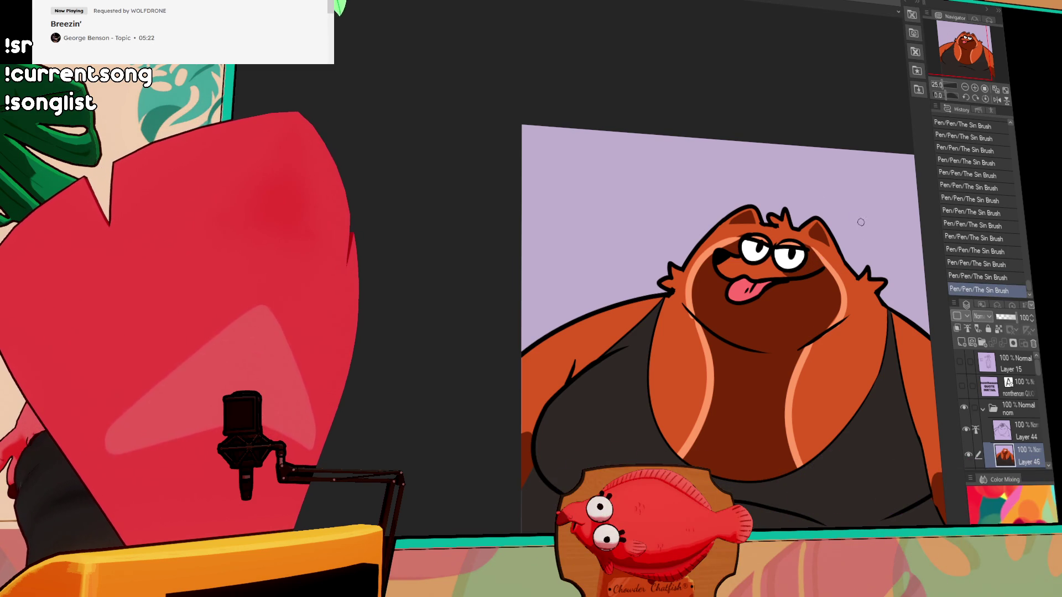
left_click_drag(816, 267, 764, 209)
mouse_move(828, 251)
left_mouse_down()
mouse_move(816, 252)
mouse_move(838, 254)
mouse_move(822, 218)
mouse_move(837, 245)
mouse_move(828, 261)
left_mouse_up()
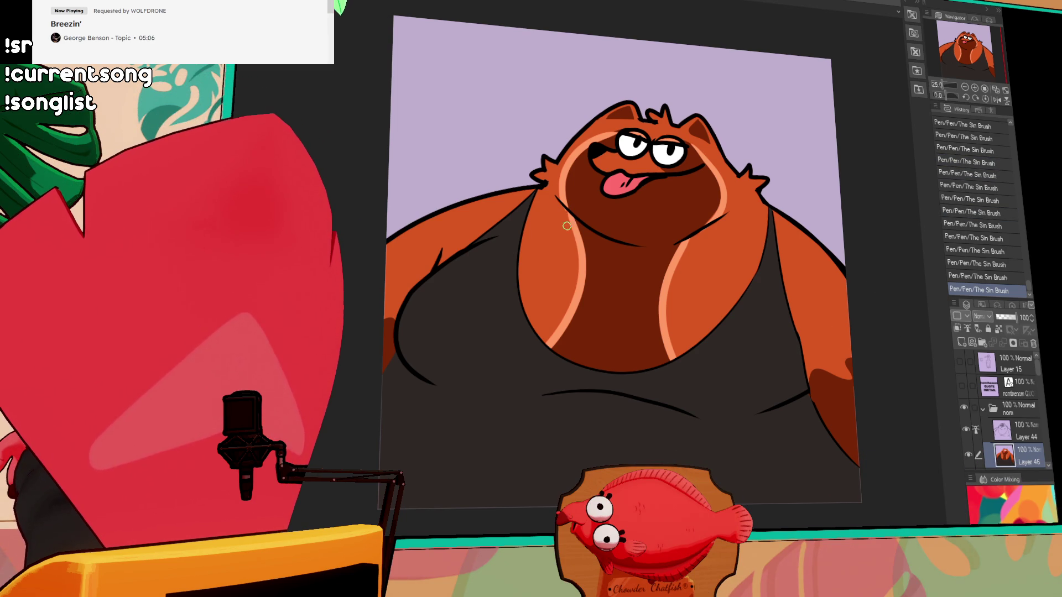
Merge Layer 44 into Layer 46 with Ctrl+E, select all, and hide the nom folder
key("ctrl+e")
key("ctrl+a")
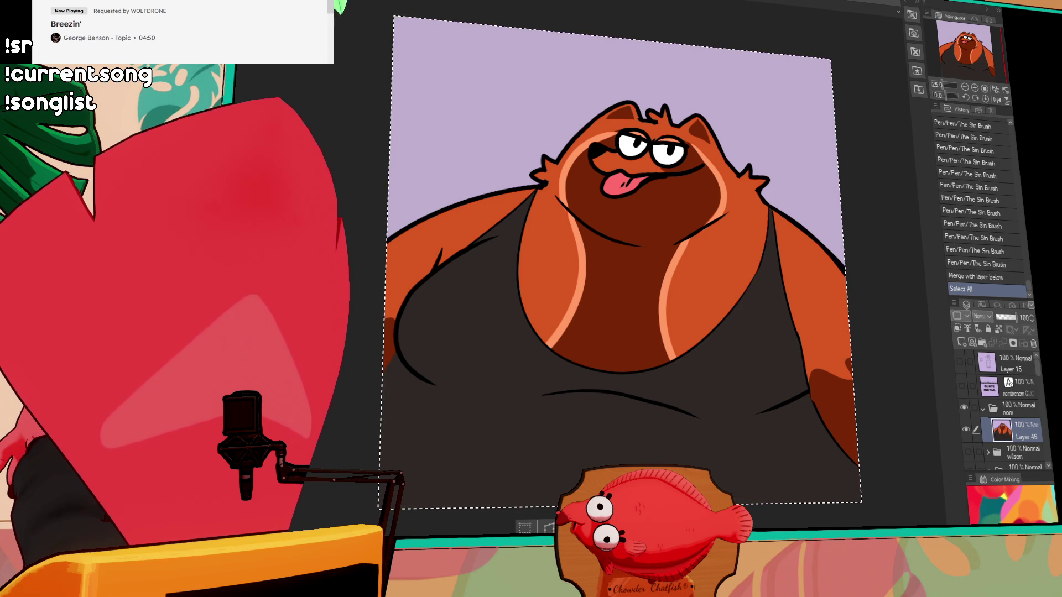
left_click(964, 400)
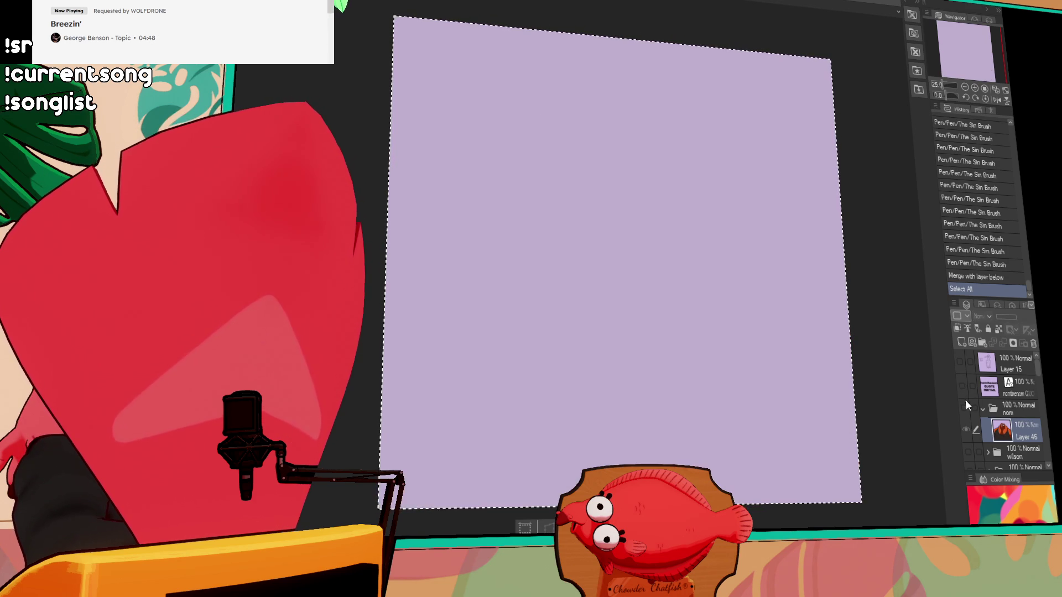